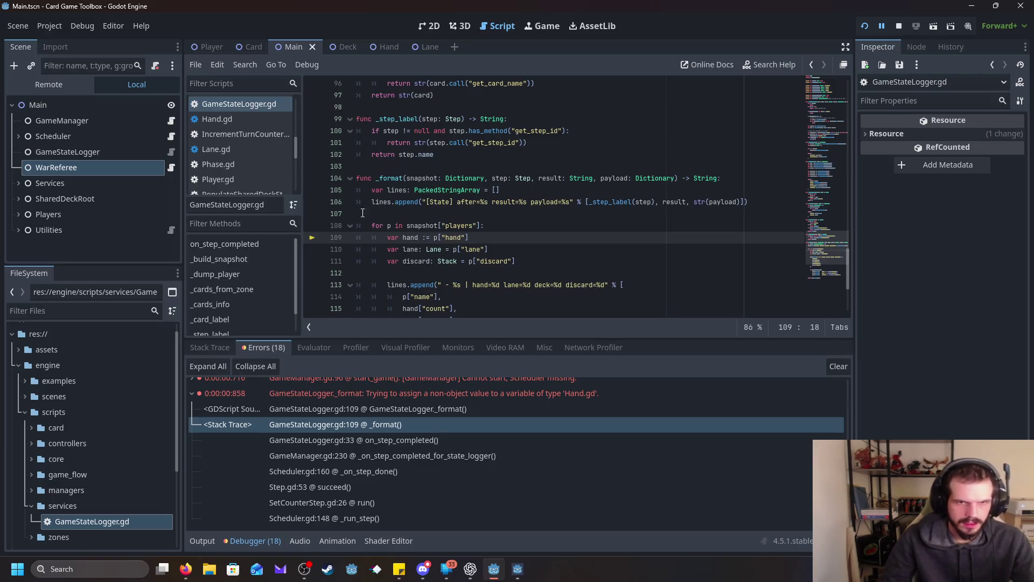
# - Replace ': Lane =' and ': Stack =' on lines 110–111 with ':=' for inferred typing
pyautogui.doubleClick(423, 249)
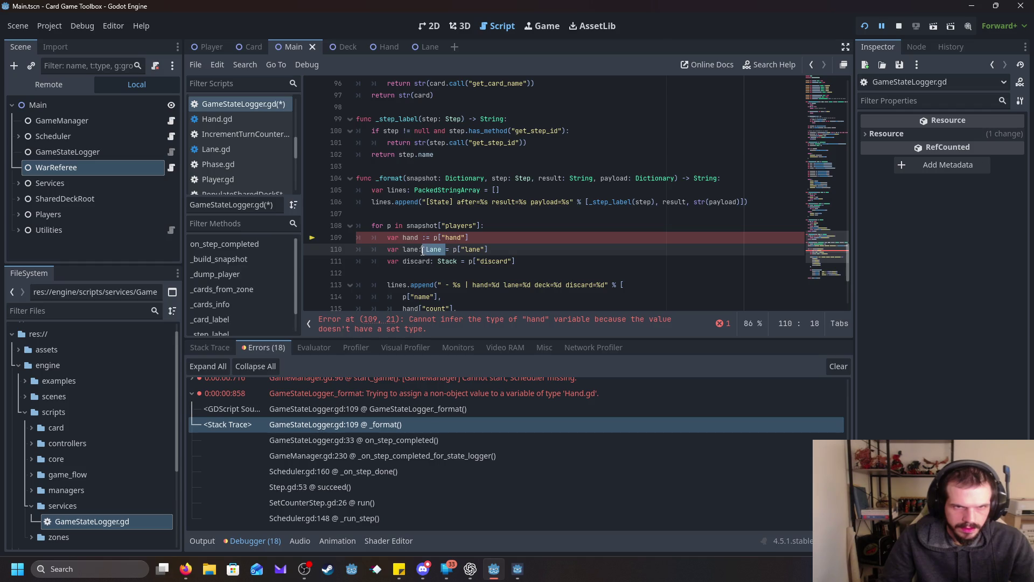
pyautogui.press('BackSpace')
pyautogui.press('Delete')
pyautogui.press('Left')
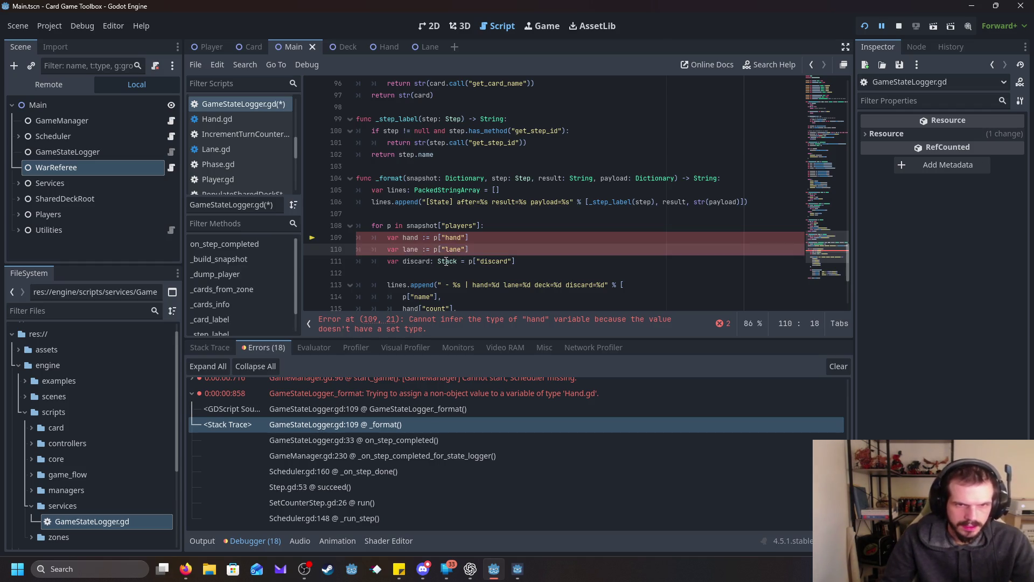
pyautogui.click(463, 261)
pyautogui.moveTo(461, 261); pyautogui.dragTo(434, 261)
pyautogui.press('BackSpace')
pyautogui.press('Delete')
pyautogui.press('Left')
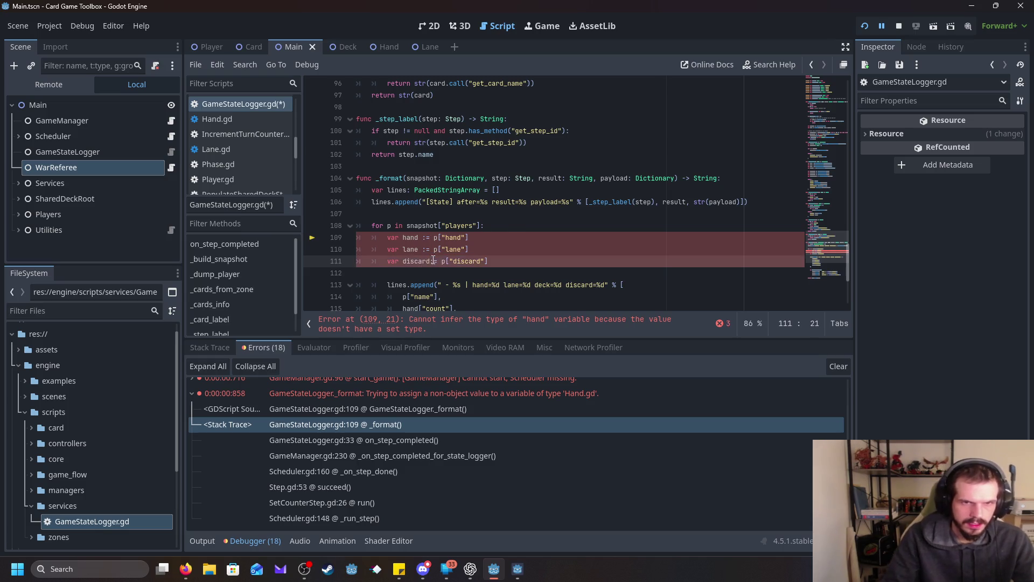
# - Check the line 109 error and select the players-loop declarations on lines 108–111
pyautogui.click(561, 225)
pyautogui.scroll(-2, 562, 285)
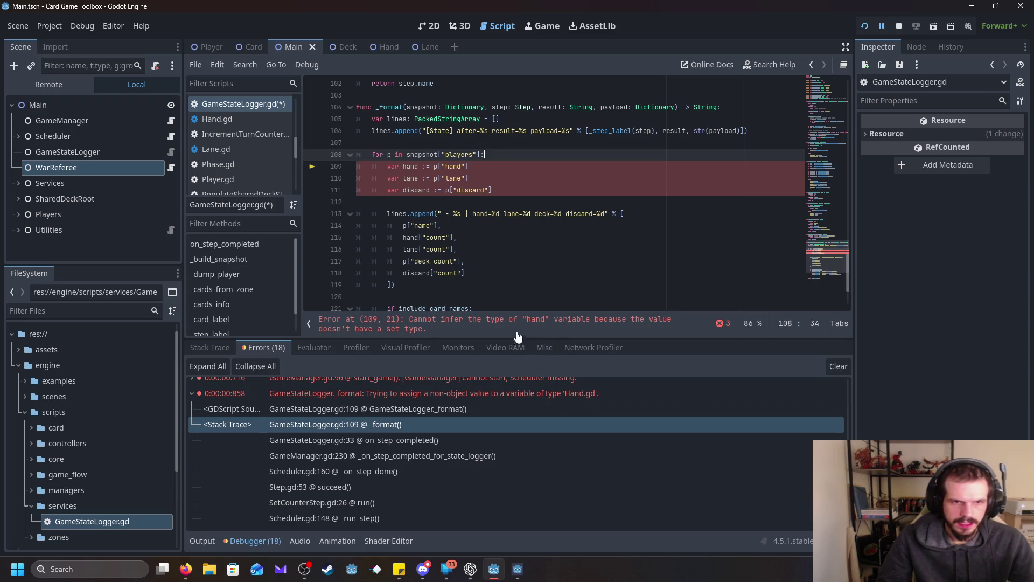
pyautogui.click(500, 202)
pyautogui.scroll(1, 500, 202)
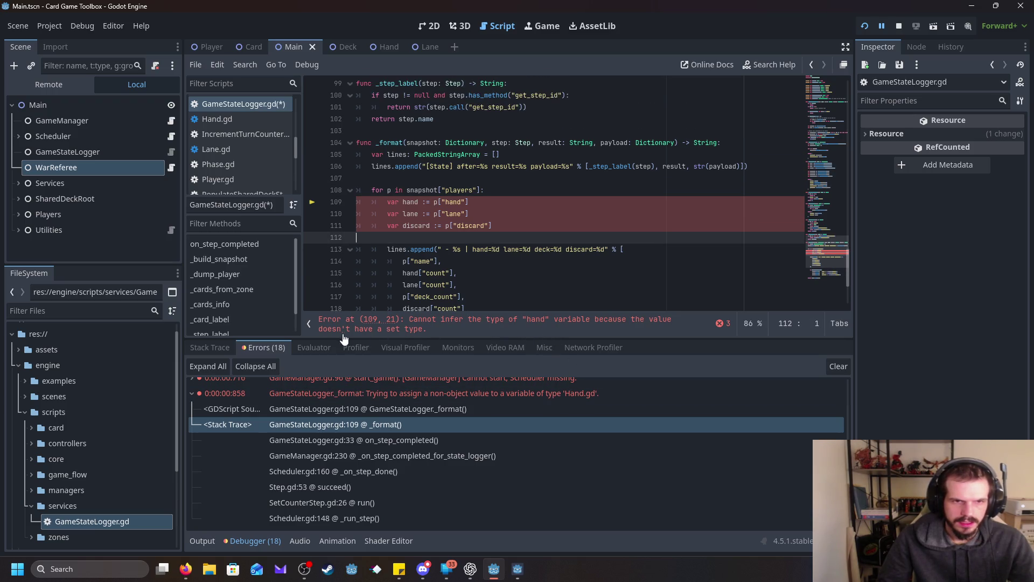
pyautogui.click(310, 324)
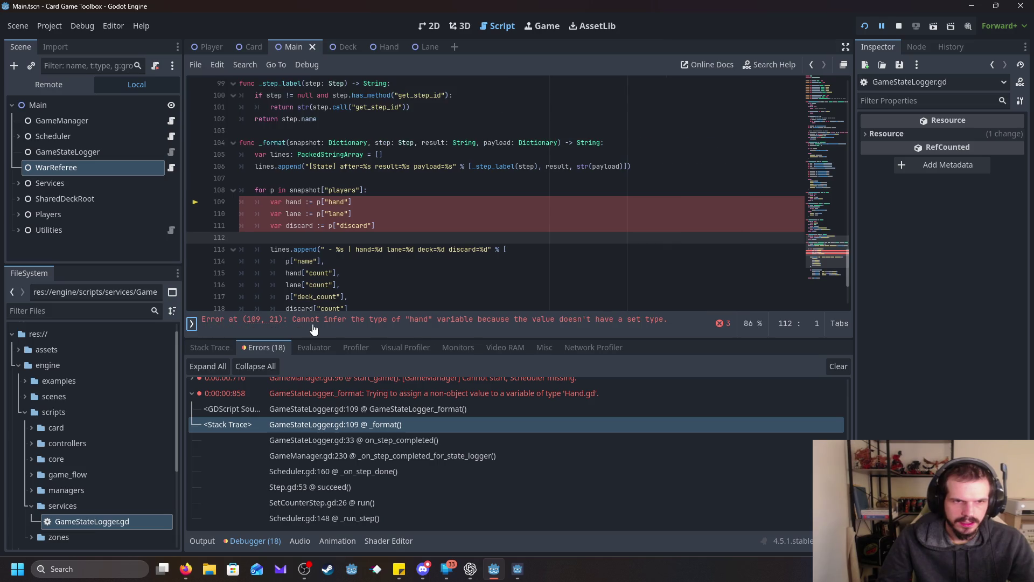
pyautogui.click(192, 323)
pyautogui.click(450, 323)
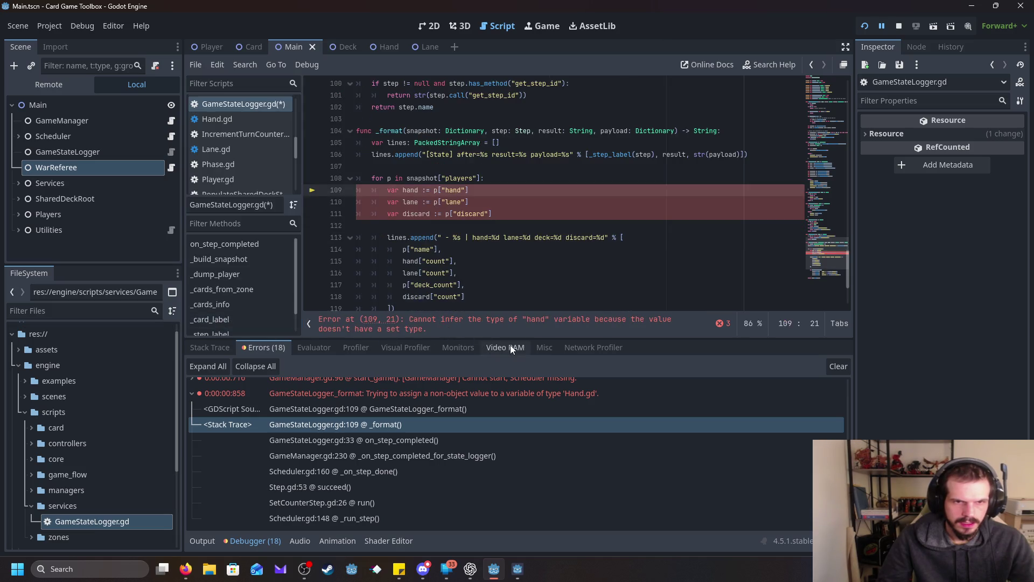
pyautogui.moveTo(492, 226)
pyautogui.mouseDown()
pyautogui.moveTo(349, 203)
pyautogui.moveTo(308, 179)
pyautogui.mouseUp()
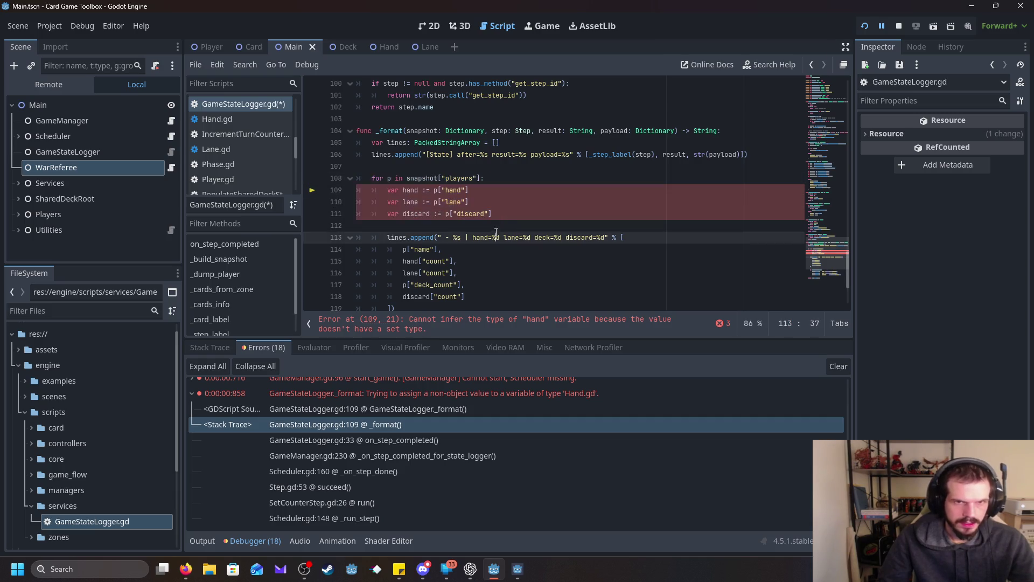
# - Consult ChatGPT about the loop declarations, then leave the Godot editor
pyautogui.click(470, 569)
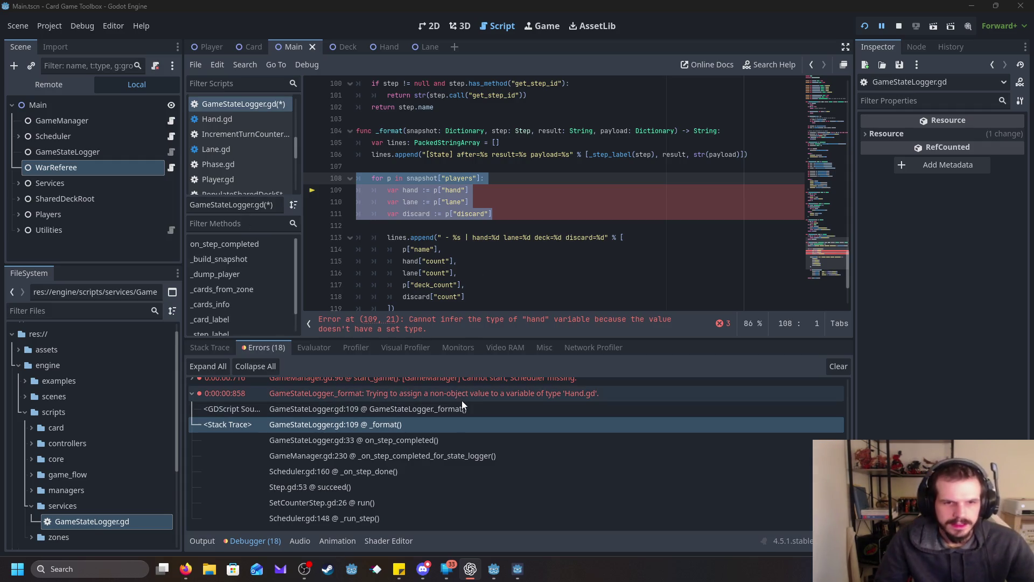
pyautogui.click(554, 342)
pyautogui.hotkey('alt', 'Tab')
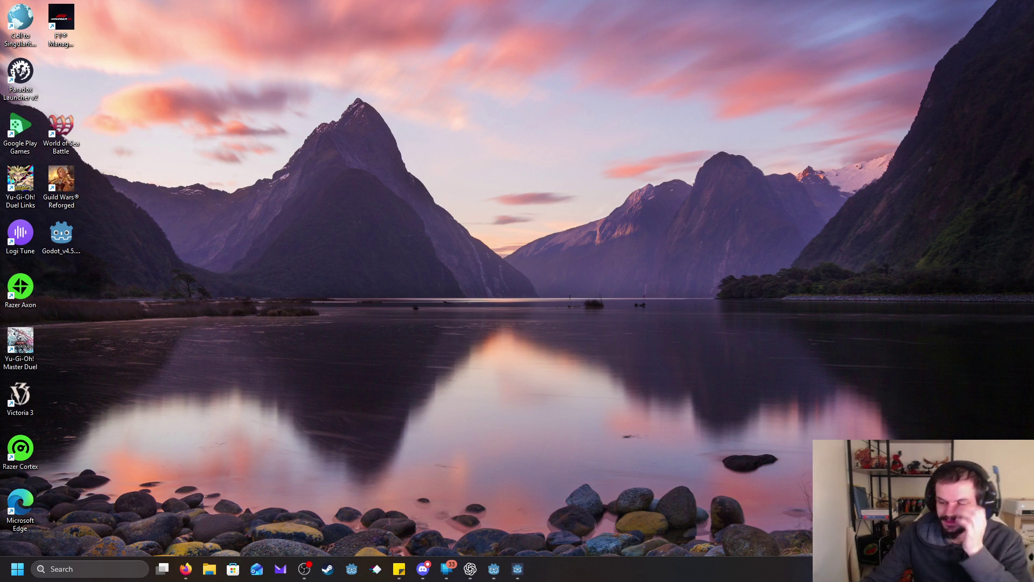
pyautogui.press('super+d')
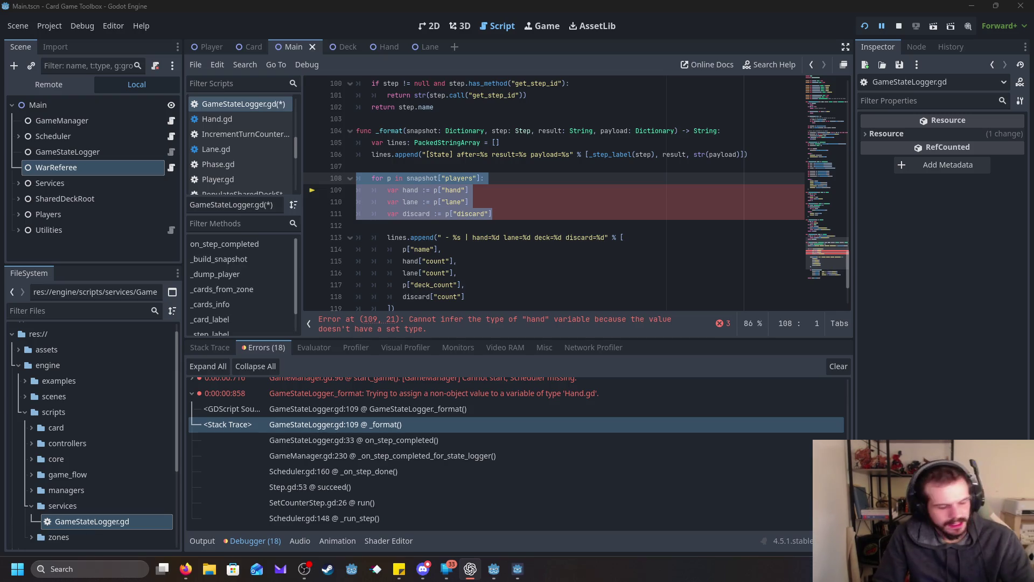
# - Paste Dictionary-typed hand, lane and discard declarations over lines 108–111 and re-indent them
pyautogui.moveTo(519, 214); pyautogui.dragTo(422, 201)
pyautogui.keyDown('shift'); pyautogui.click(345, 179); pyautogui.keyUp('shift')
pyautogui.write('for p in snapshot["players"]: \tvar hand: Dictionary = p["hand"] \tvar lane: Dictionary = p["lane"] \tvar discard: Dictionary = p["discard"]')
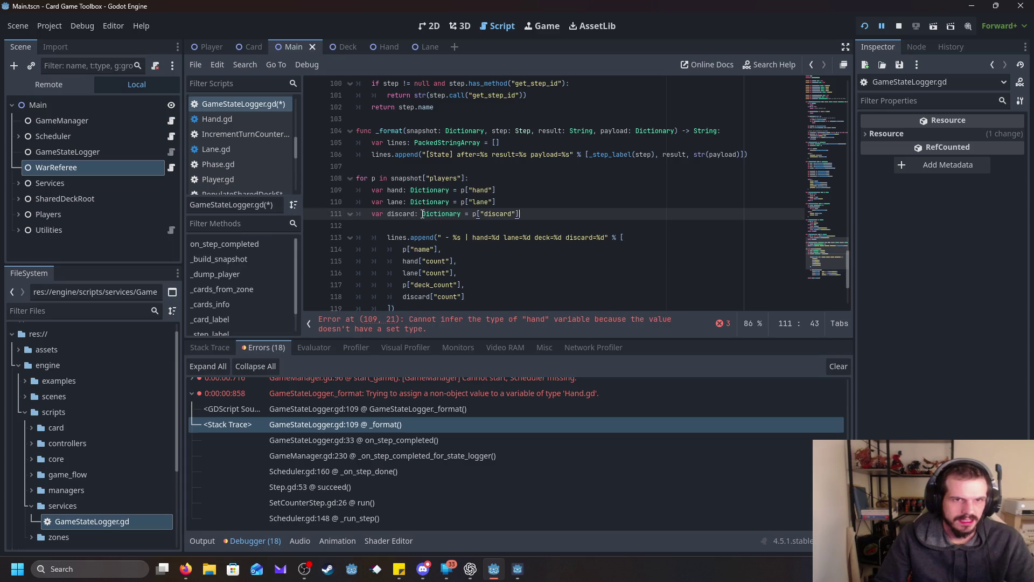
pyautogui.hotkey('shift', 'Up')
pyautogui.hotkey('shift', 'Up')
pyautogui.hotkey('shift', 'Up')
pyautogui.hotkey('shift', 'Home')
pyautogui.press('Tab')
# - Bring the running Card Game Toolbox window to the front
pyautogui.click(566, 199)
pyautogui.moveTo(517, 573)
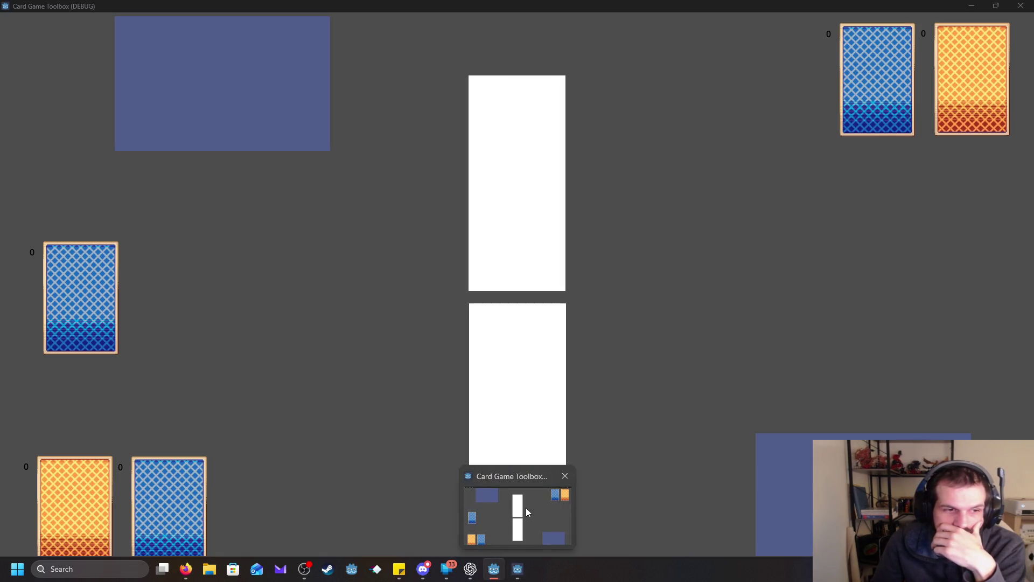
pyautogui.click(526, 508)
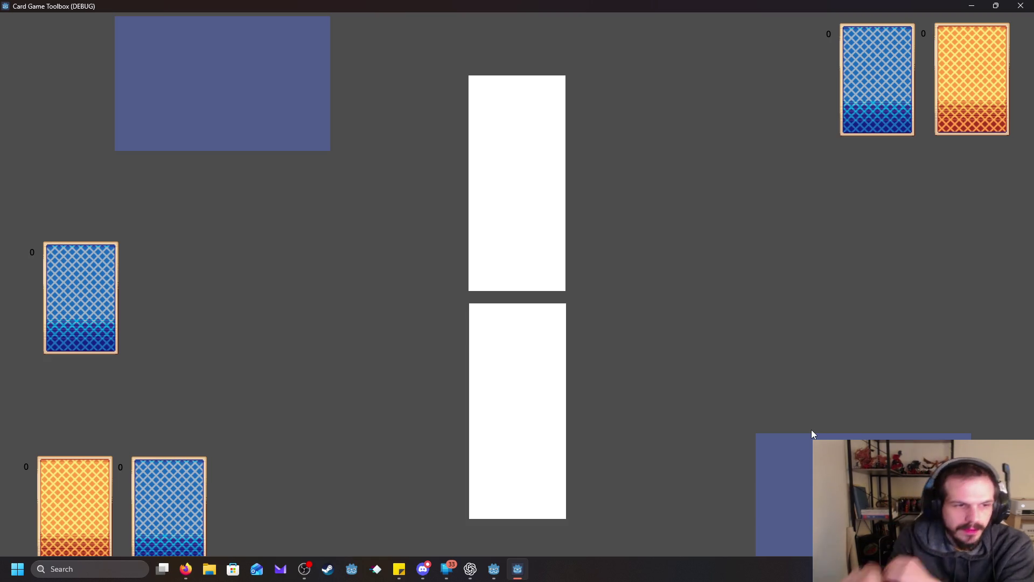
# - Close the game window, rerun the project, then stop the debug session
pyautogui.click(1022, 5)
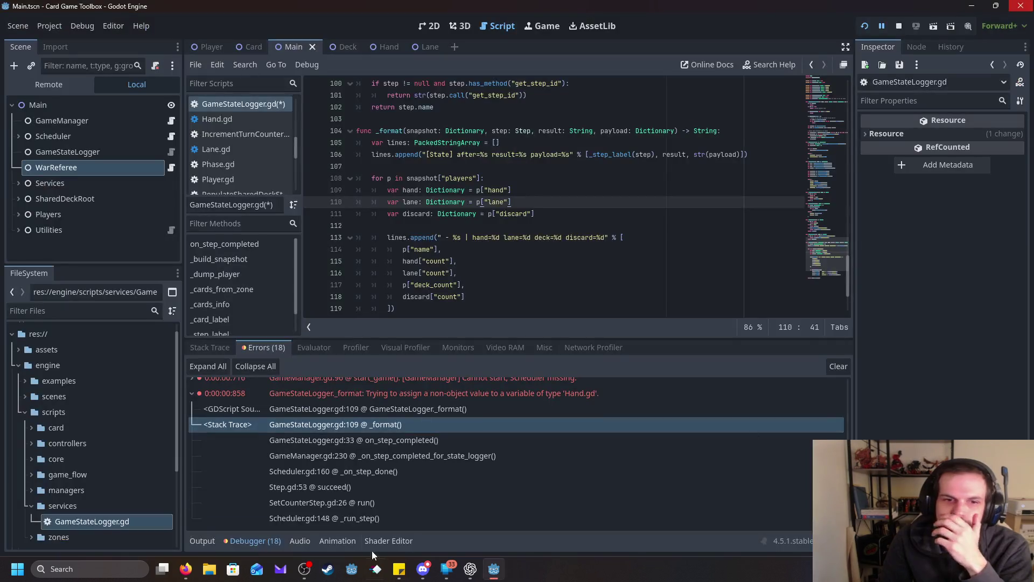
pyautogui.click(590, 261)
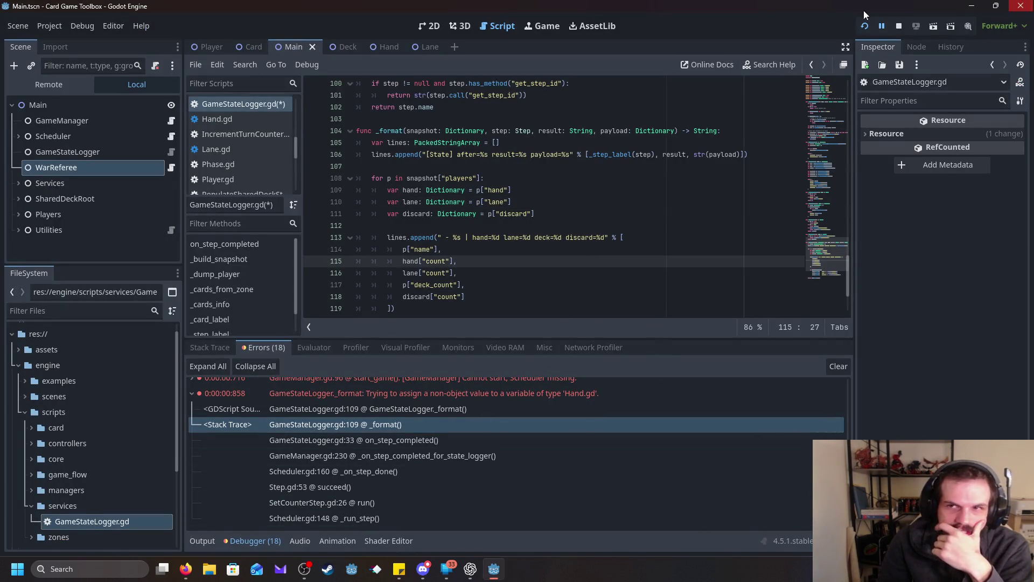
pyautogui.click(864, 26)
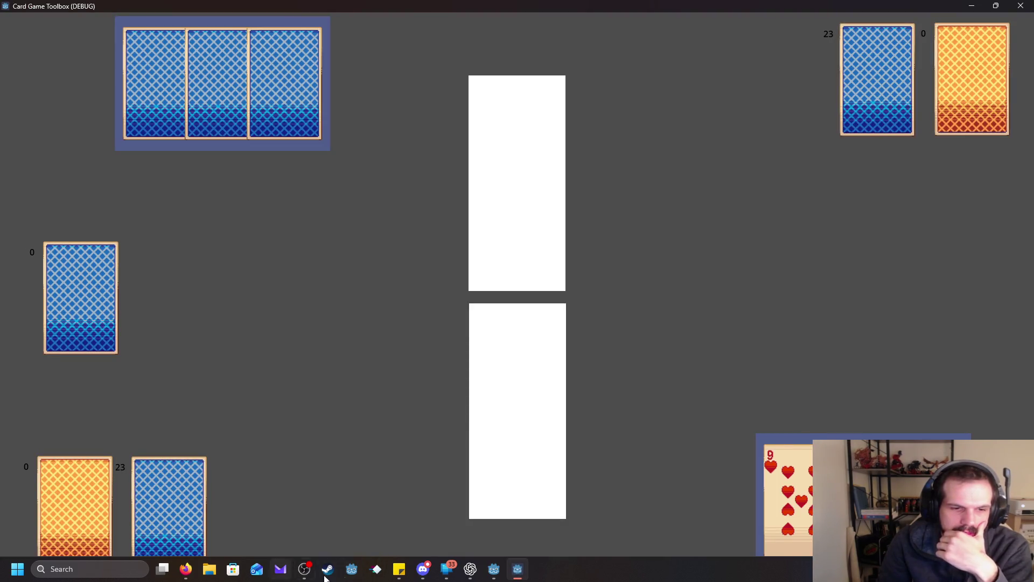
pyautogui.moveTo(494, 569)
pyautogui.click(513, 479)
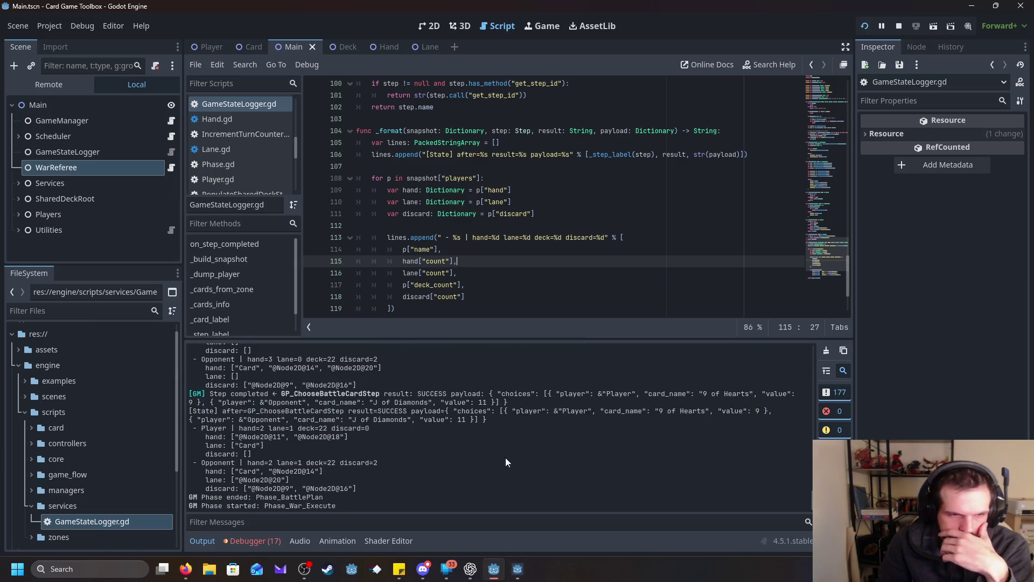
pyautogui.click(898, 27)
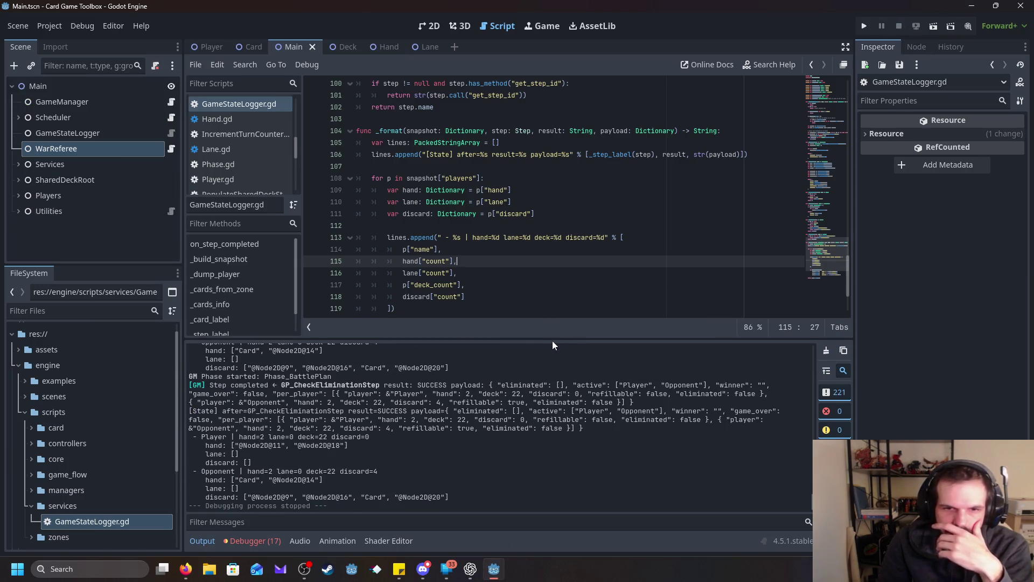
# - Enlarge the Output panel to review the [State] lines, then select GameManager
pyautogui.moveTo(554, 339); pyautogui.dragTo(577, 110)
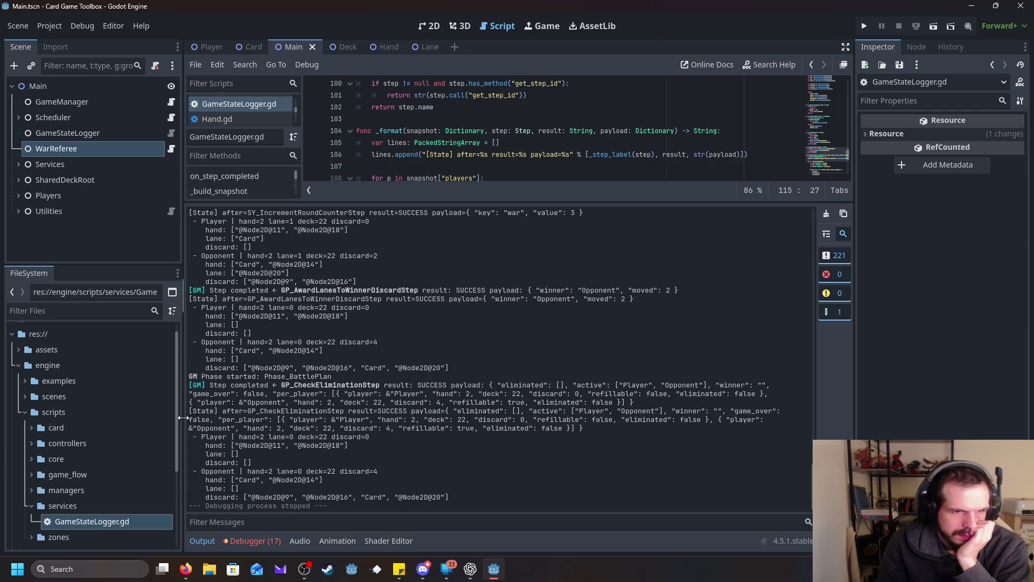
pyautogui.moveTo(193, 411); pyautogui.dragTo(560, 420)
pyautogui.click(544, 491)
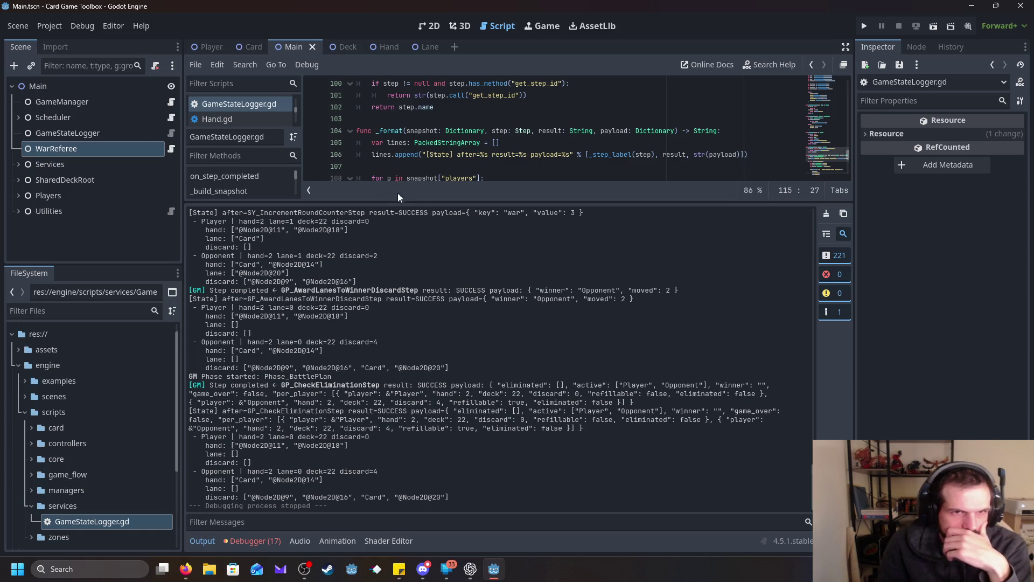
pyautogui.click(76, 103)
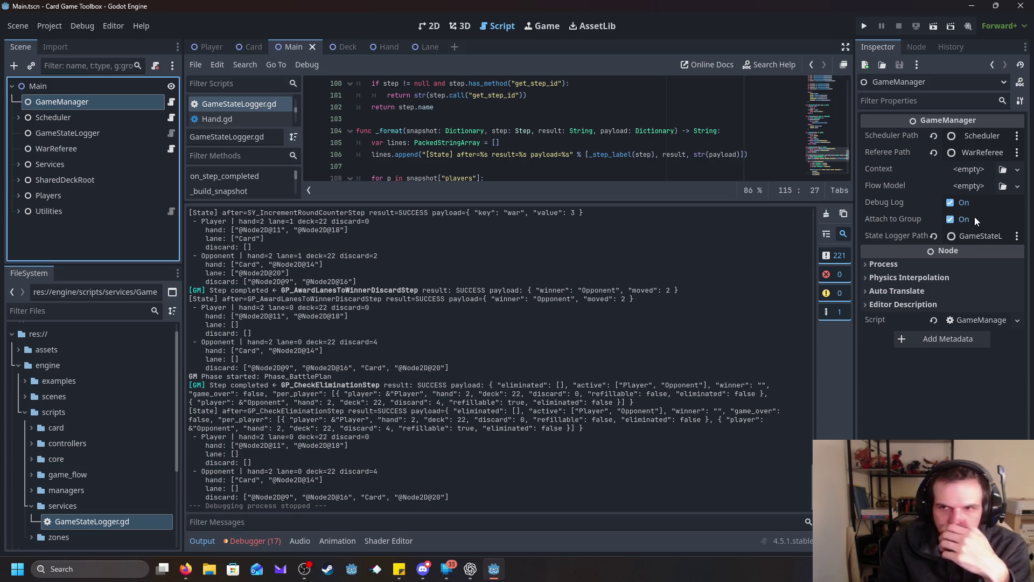
# - Uncheck GameManager's Debug Log, then run and stop the project once
pyautogui.click(951, 203)
pyautogui.click(864, 25)
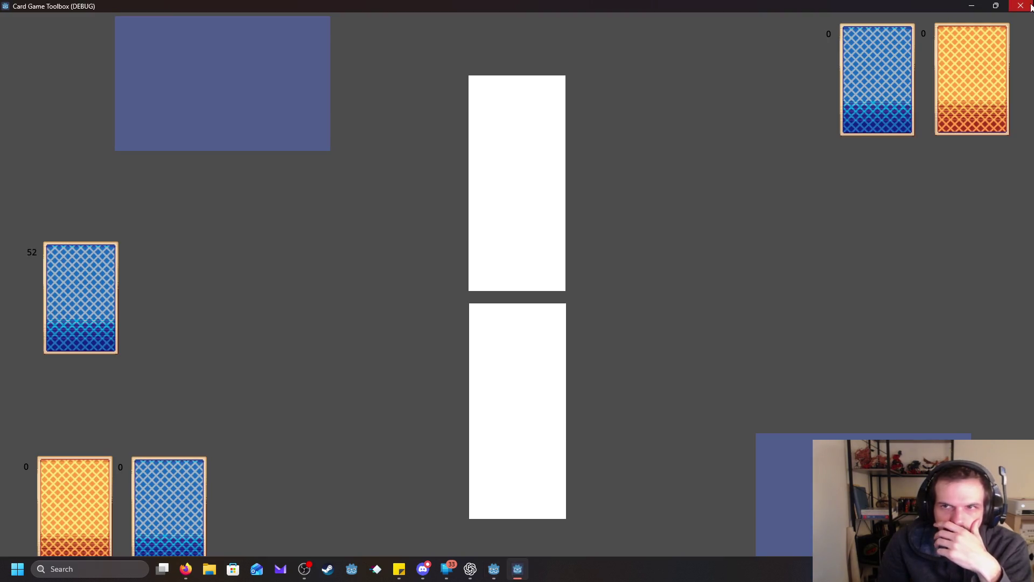
pyautogui.click(494, 569)
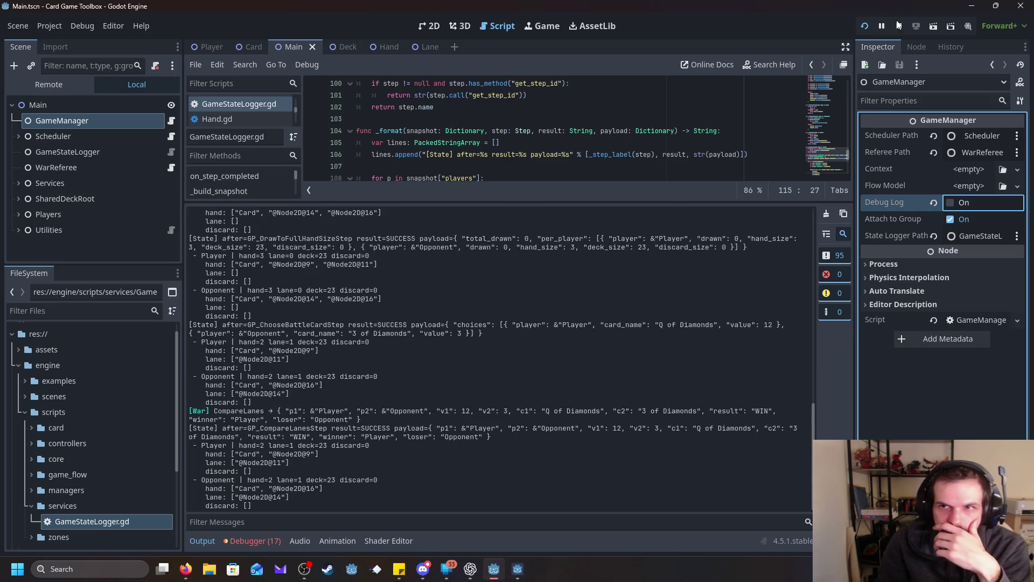
pyautogui.press('F8')
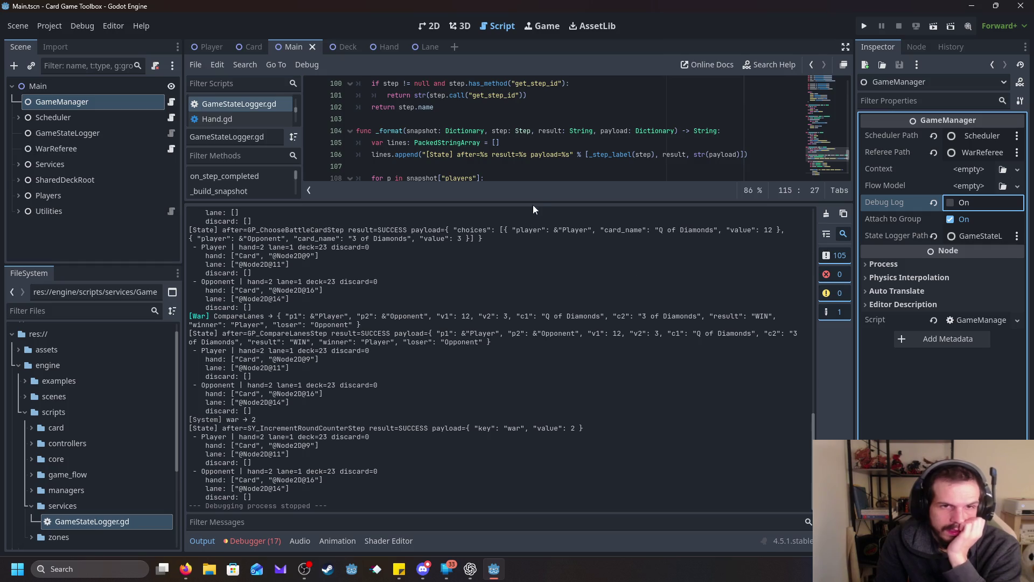
# - Shrink the Output panel, expand Scheduler and select GP_CompareLanesStep
pyautogui.moveTo(540, 201); pyautogui.dragTo(548, 290)
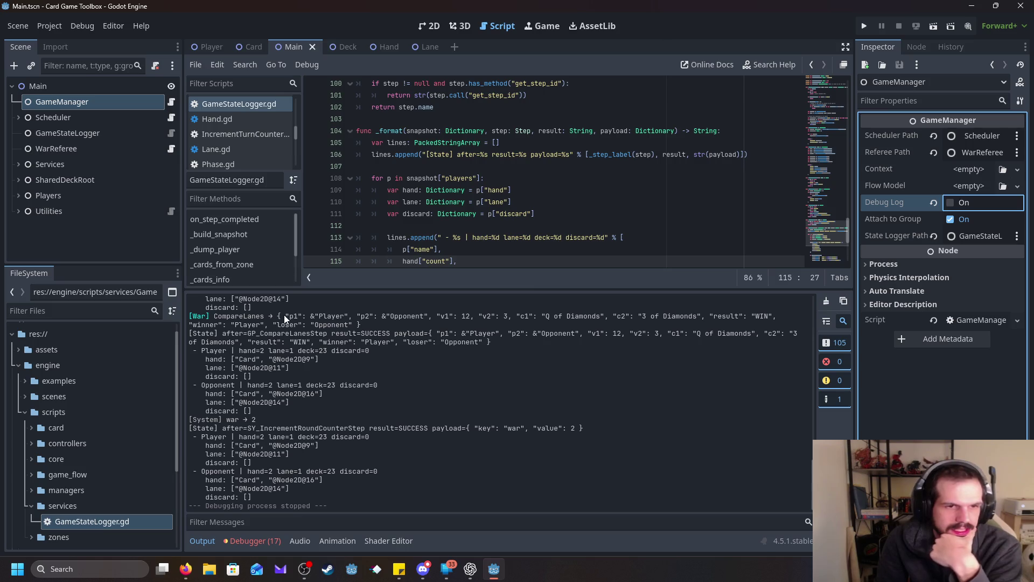
pyautogui.click(13, 116)
pyautogui.click(17, 117)
pyautogui.scroll(-1, 116, 208)
pyautogui.scroll(-1, 116, 208)
pyautogui.click(113, 179)
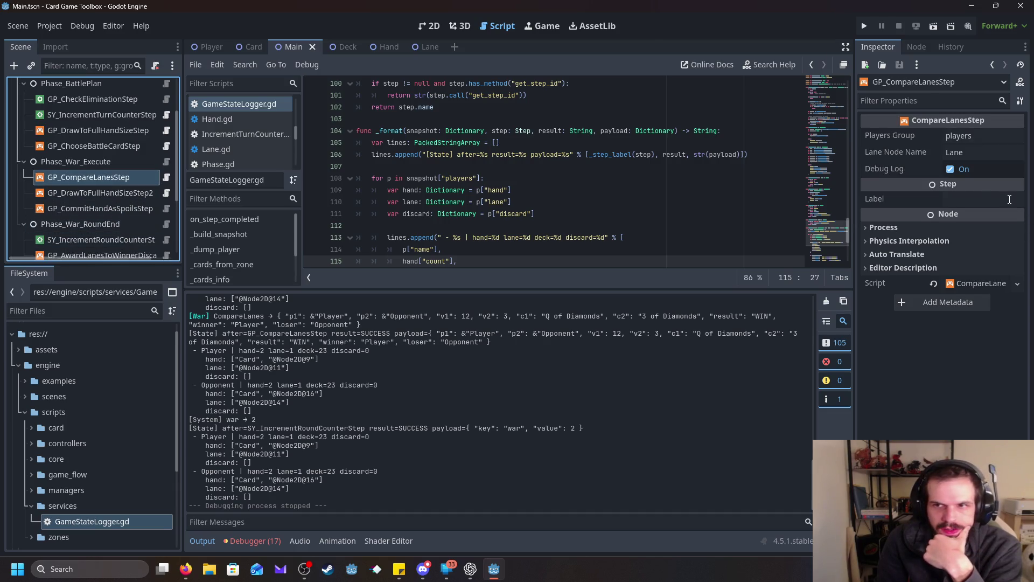
# - Turn off Debug Log for GP_CompareLanesStep
pyautogui.click(950, 170)
pyautogui.scroll(5, 469, 387)
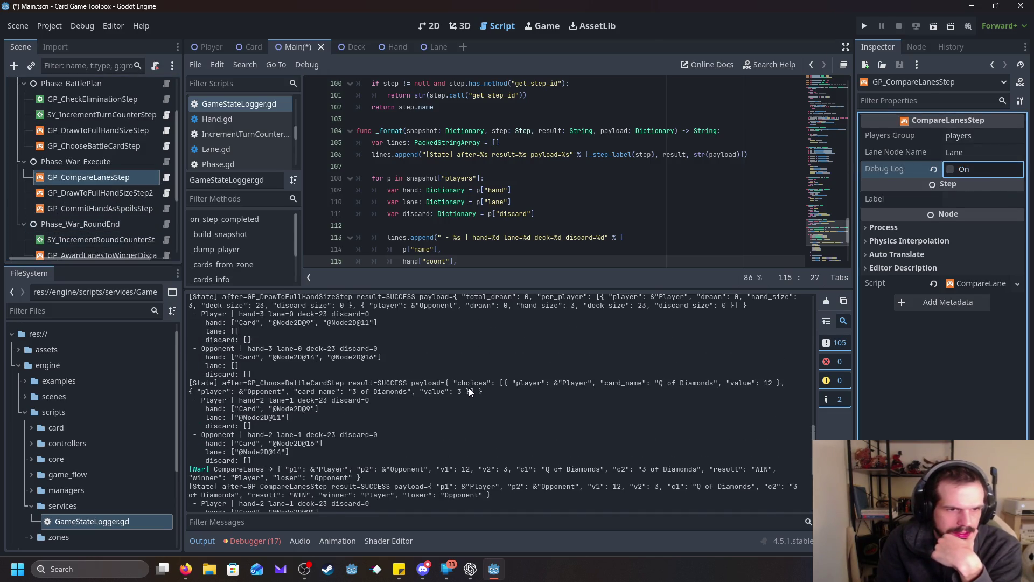
pyautogui.scroll(10, 469, 387)
pyautogui.scroll(-15, 470, 386)
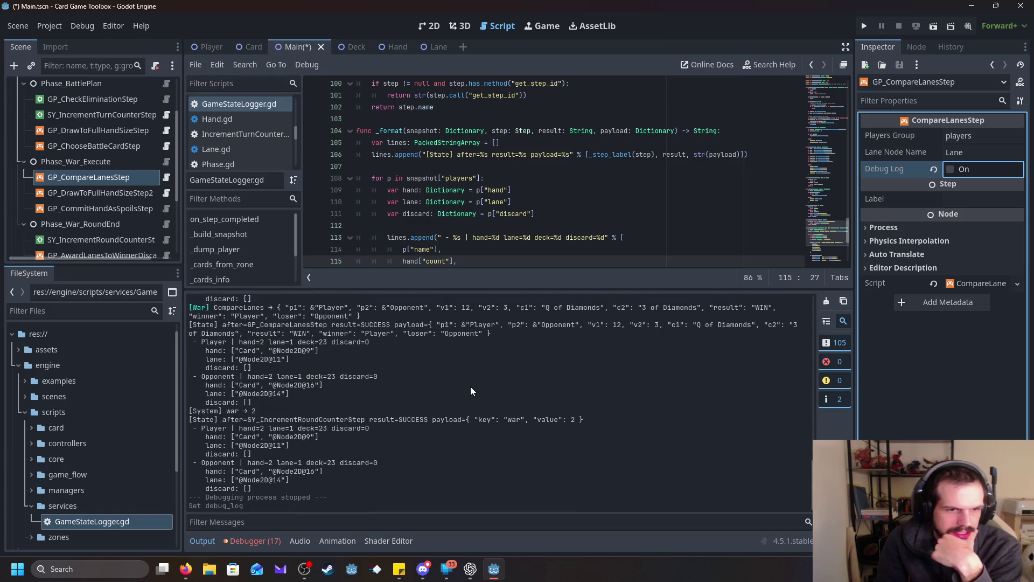
pyautogui.scroll(12, 470, 386)
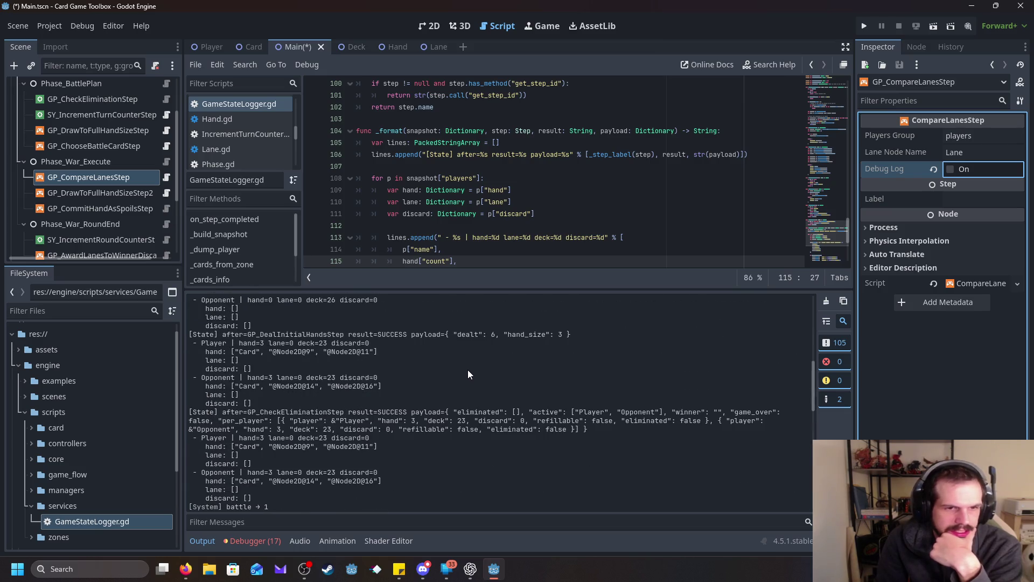
pyautogui.scroll(-3, 521, 226)
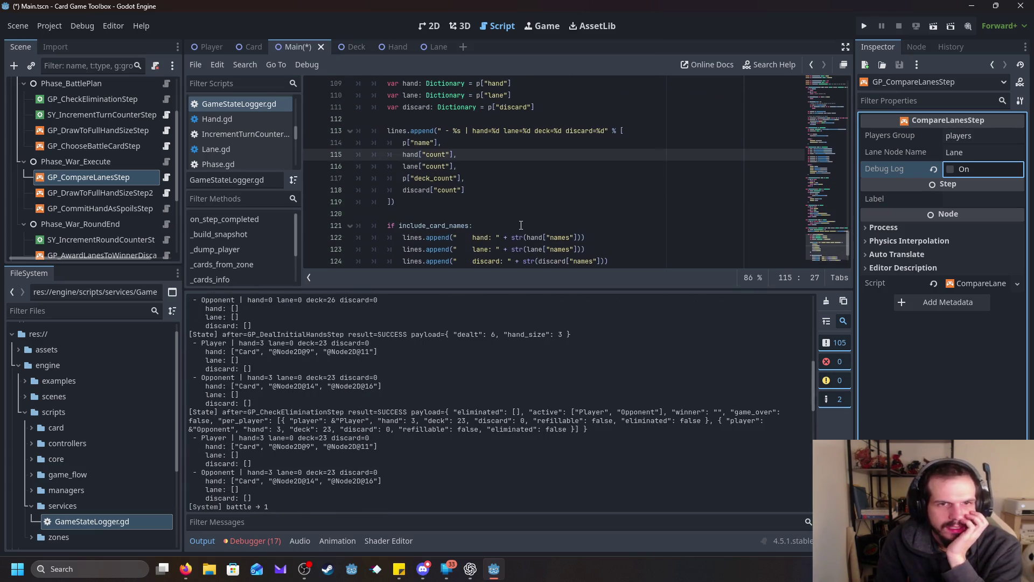
pyautogui.scroll(-2, 521, 225)
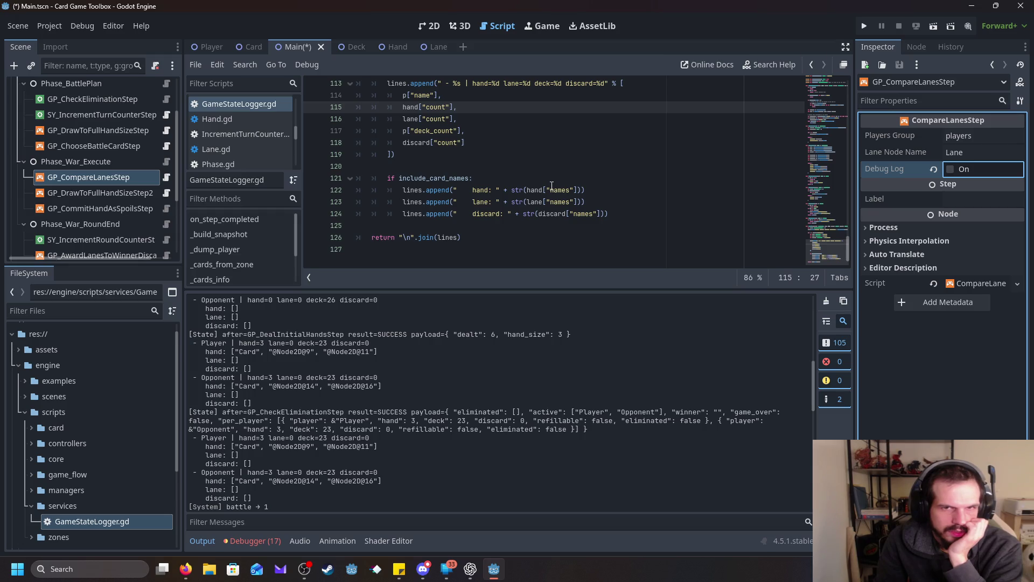
# - Select lines 121–124, the include_card_names block printing hand, lane and discard names
pyautogui.click(596, 189)
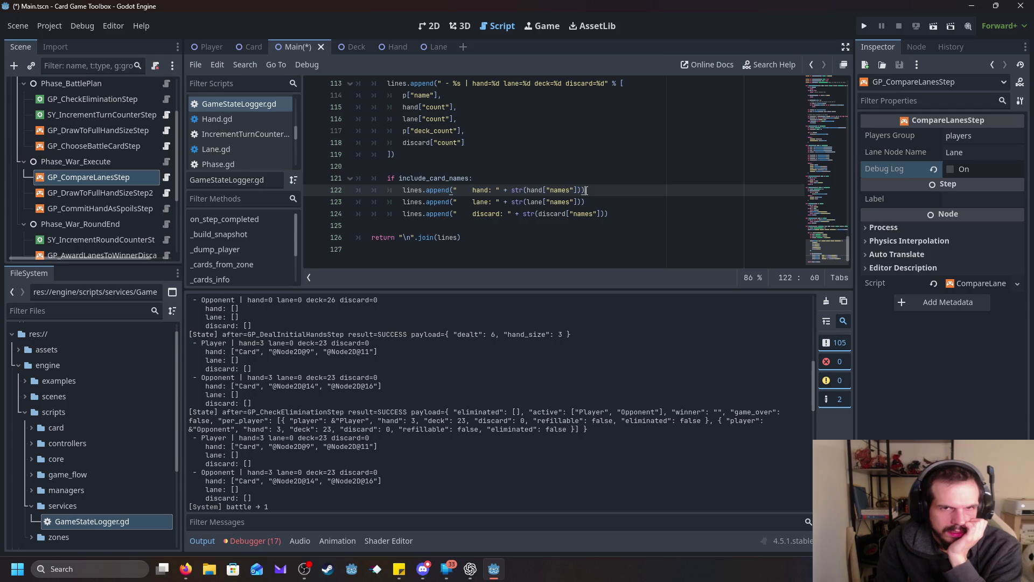
pyautogui.scroll(1, 586, 190)
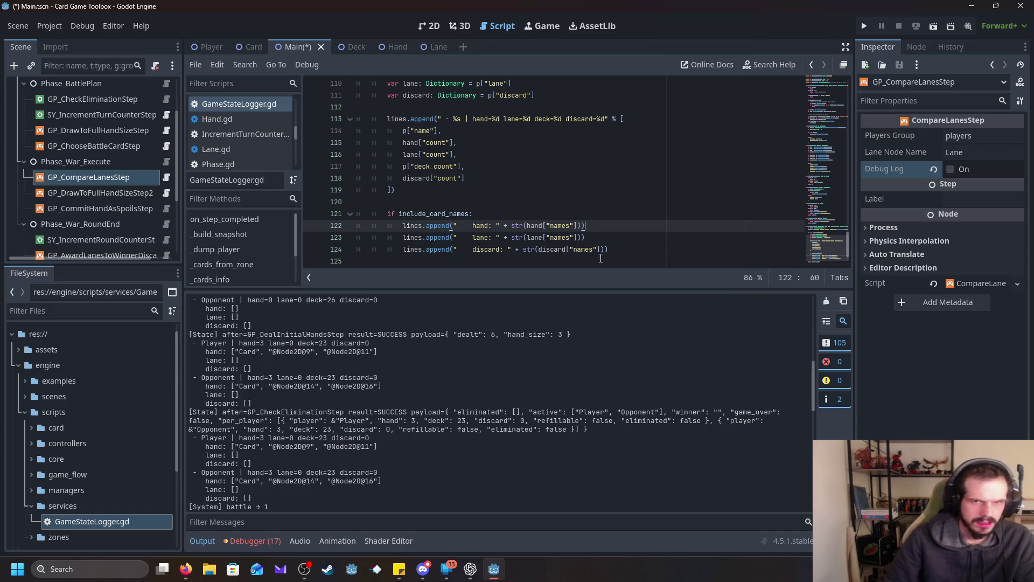
pyautogui.moveTo(612, 253); pyautogui.dragTo(357, 225)
pyautogui.moveTo(255, 216); pyautogui.dragTo(253, 209)
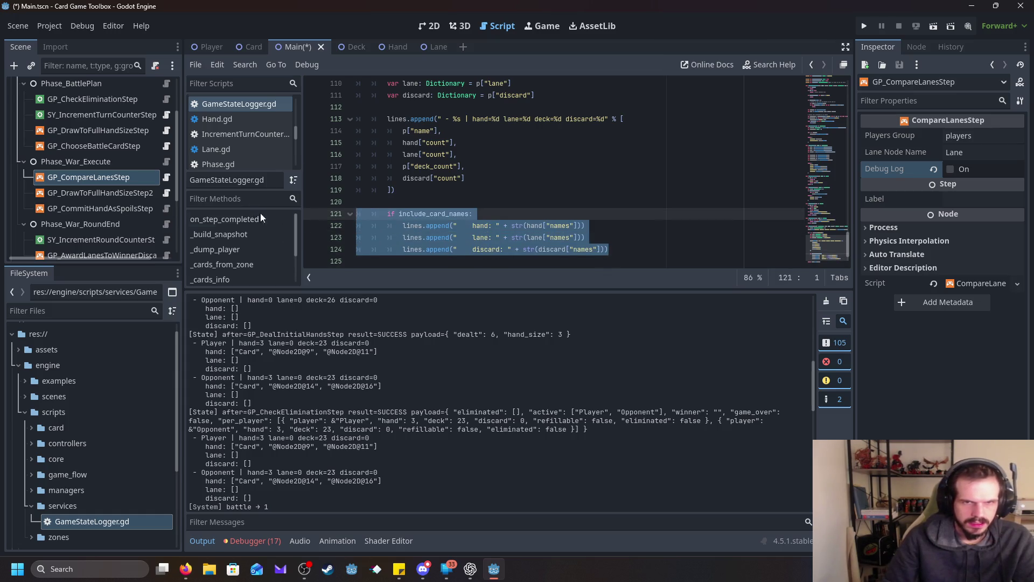
pyautogui.moveTo(609, 250)
pyautogui.mouseDown()
pyautogui.moveTo(555, 238)
pyautogui.moveTo(372, 237)
pyautogui.moveTo(273, 209)
pyautogui.mouseUp()
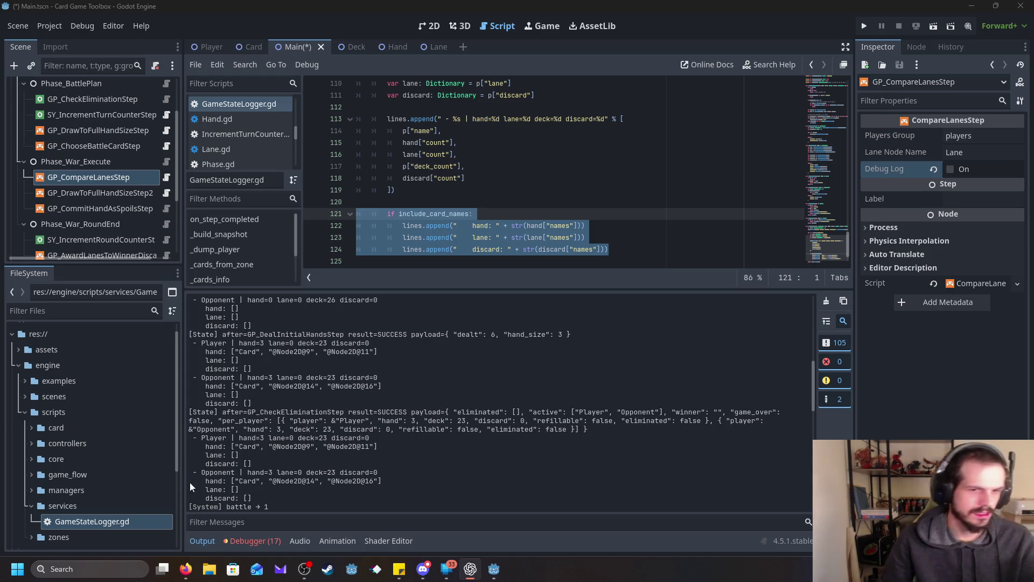
pyautogui.click(257, 321)
pyautogui.moveTo(278, 403)
pyautogui.mouseDown()
pyautogui.moveTo(189, 403)
pyautogui.moveTo(186, 335)
pyautogui.mouseUp()
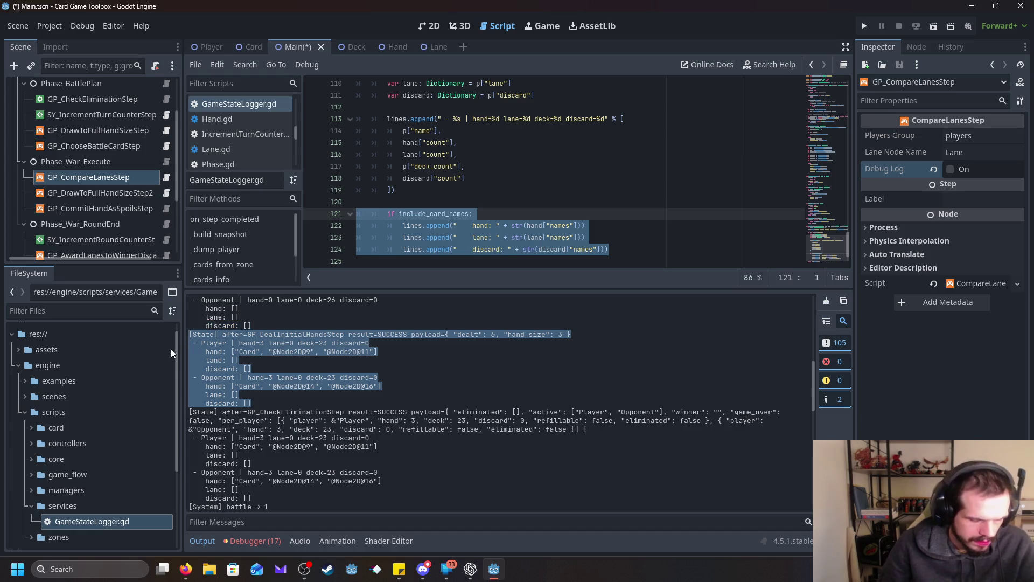
pyautogui.hotkey('alt', 'Tab')
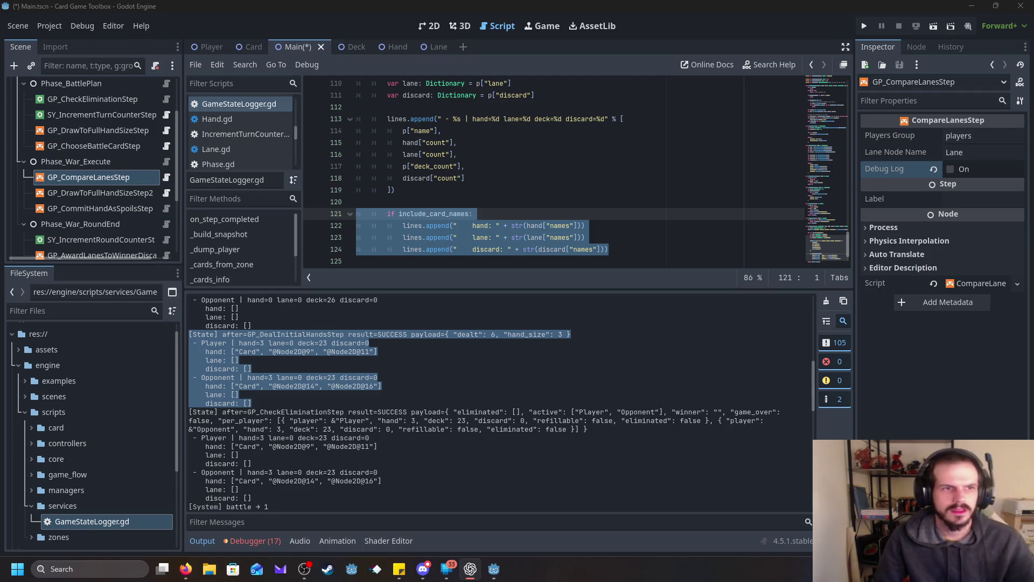
pyautogui.scroll(3, 231, 145)
pyautogui.scroll(3, 231, 145)
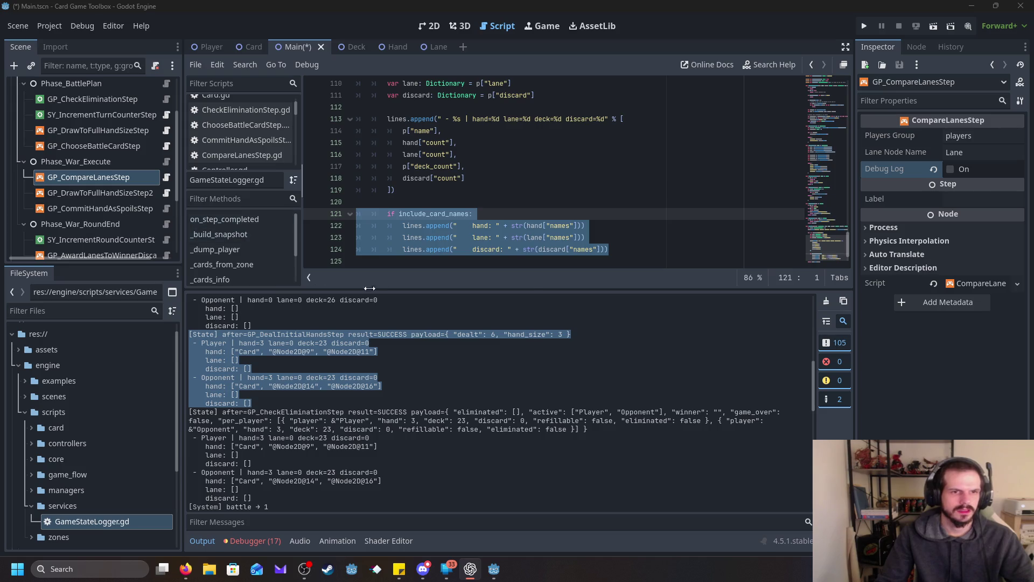
# - Open Card.gd and select its name_label declaration on line 29
pyautogui.moveTo(393, 291); pyautogui.dragTo(377, 416)
pyautogui.scroll(2, 271, 213)
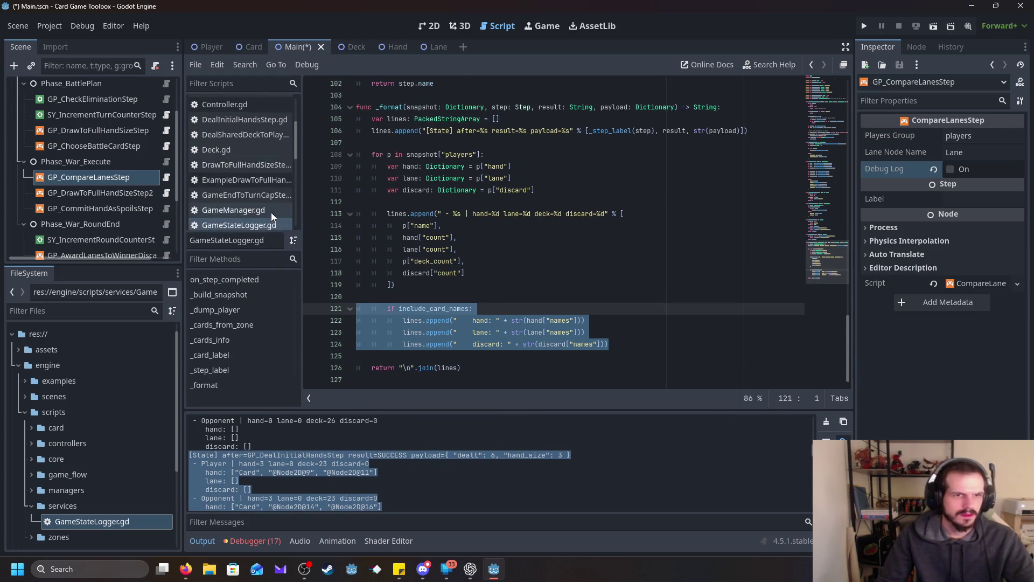
pyautogui.click(227, 119)
pyautogui.scroll(-4, 479, 204)
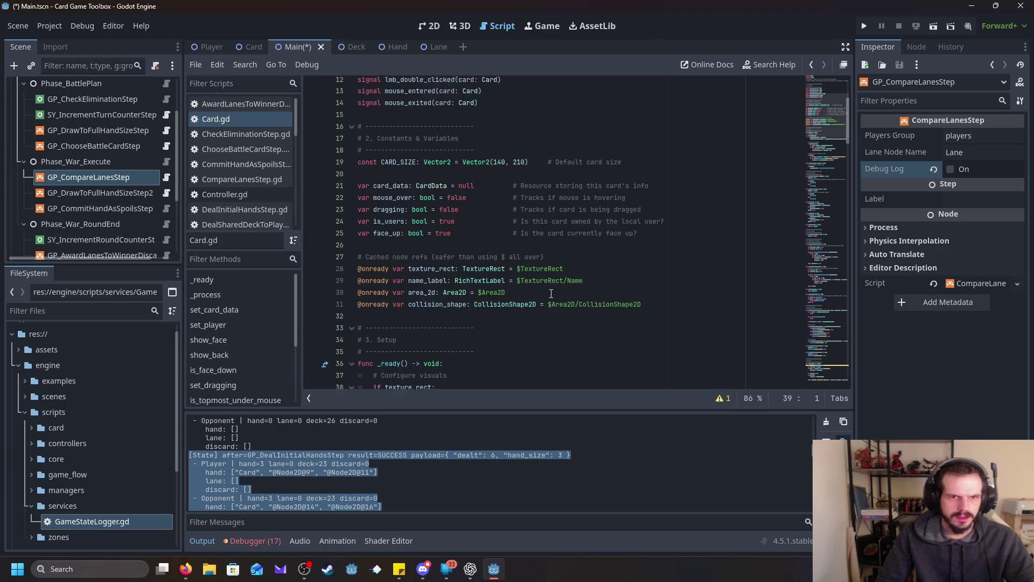
pyautogui.click(449, 202)
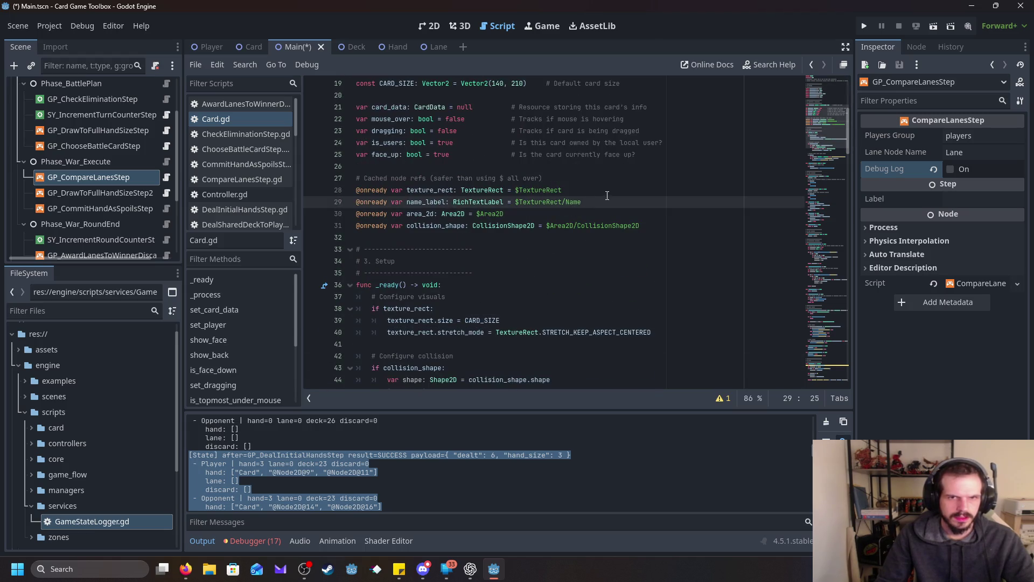
pyautogui.click(484, 212)
pyautogui.moveTo(602, 202); pyautogui.dragTo(318, 200)
pyautogui.scroll(5, 505, 257)
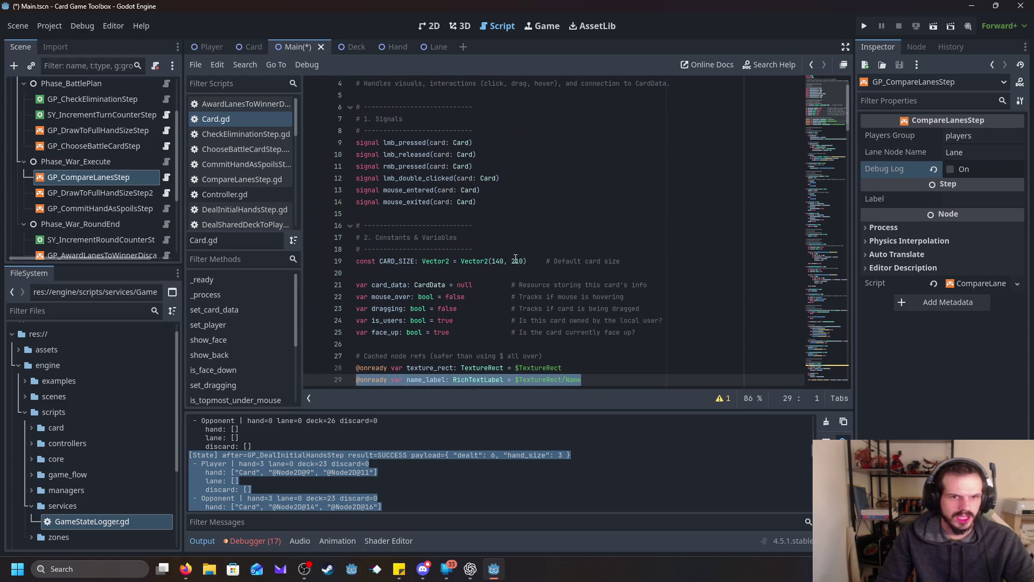
pyautogui.scroll(1, 516, 260)
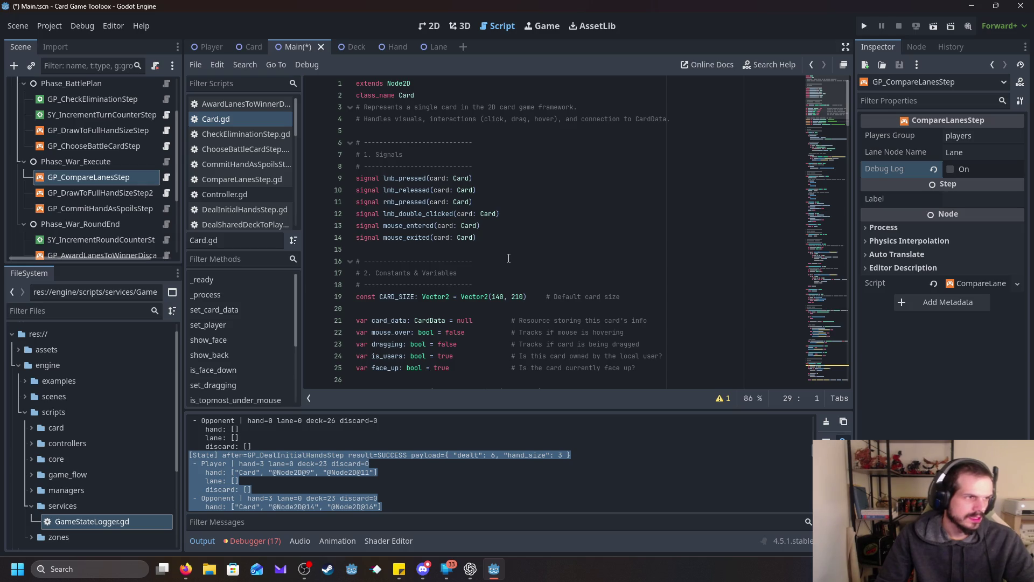
# - Drag the Output splitter upward and scroll through the logged game states
pyautogui.moveTo(431, 409)
pyautogui.mouseDown()
pyautogui.moveTo(455, 283)
pyautogui.moveTo(471, 254)
pyautogui.mouseUp()
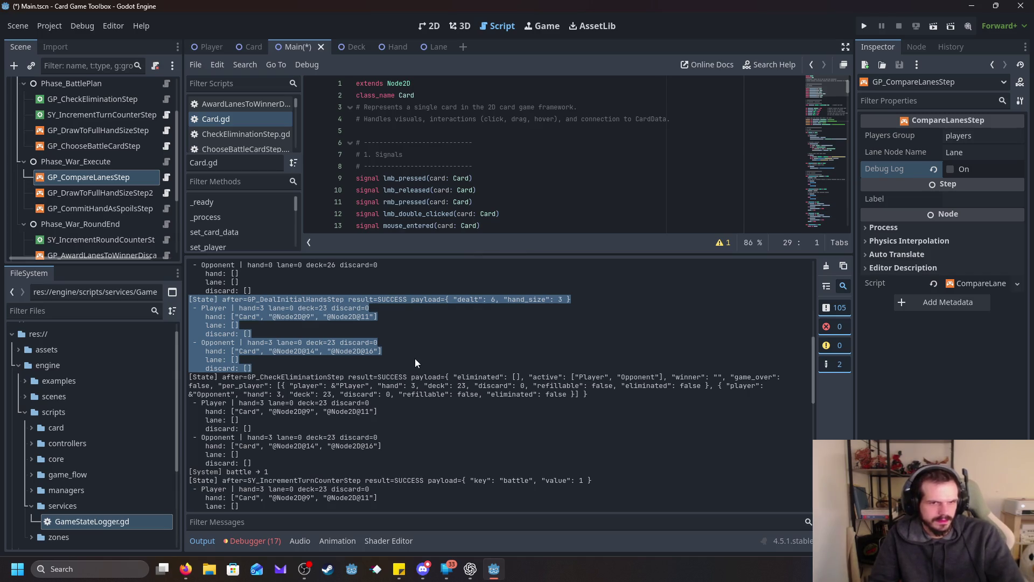
pyautogui.scroll(-1, 418, 349)
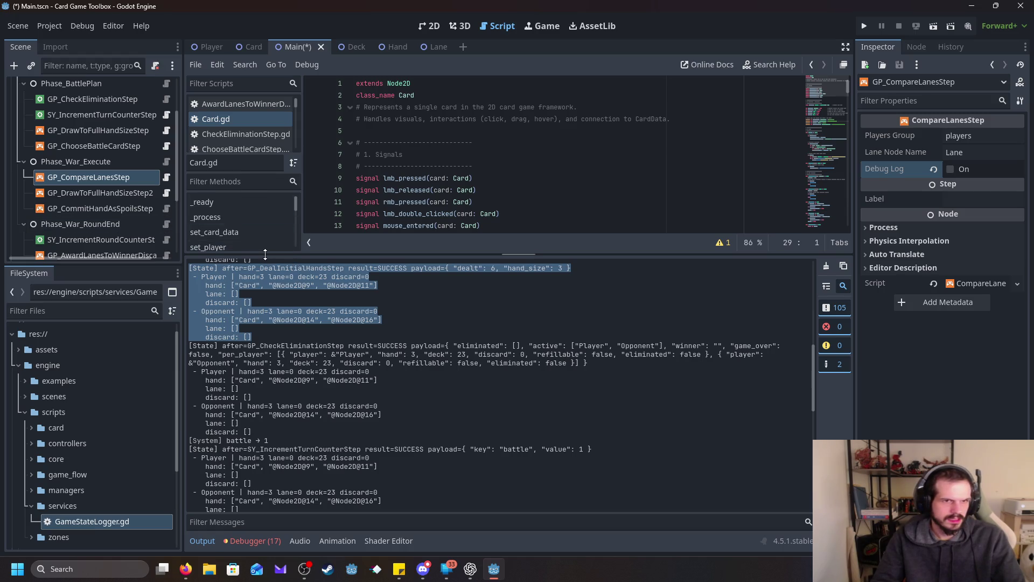
pyautogui.moveTo(265, 254); pyautogui.dragTo(253, 372)
pyautogui.scroll(-5, 249, 344)
pyautogui.scroll(-3, 249, 344)
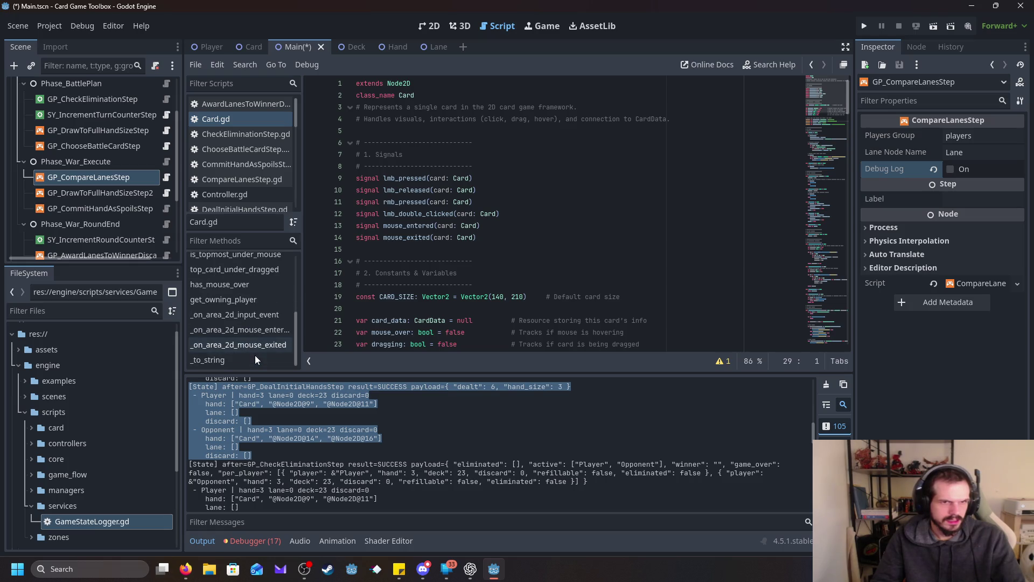
pyautogui.scroll(5, 265, 361)
pyautogui.scroll(1, 265, 365)
pyautogui.scroll(-3, 264, 361)
pyautogui.scroll(-2, 264, 365)
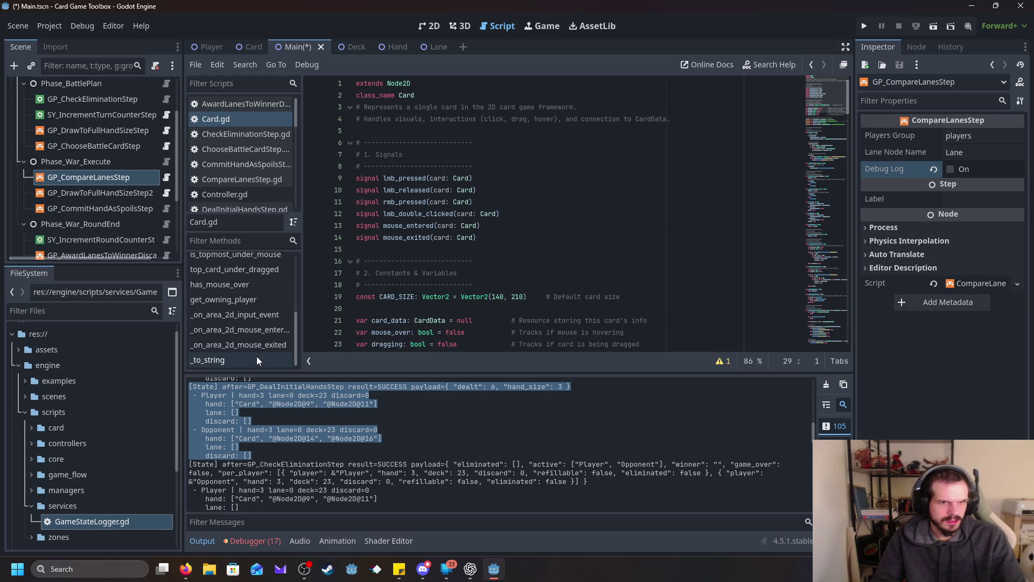
pyautogui.scroll(-3, 118, 459)
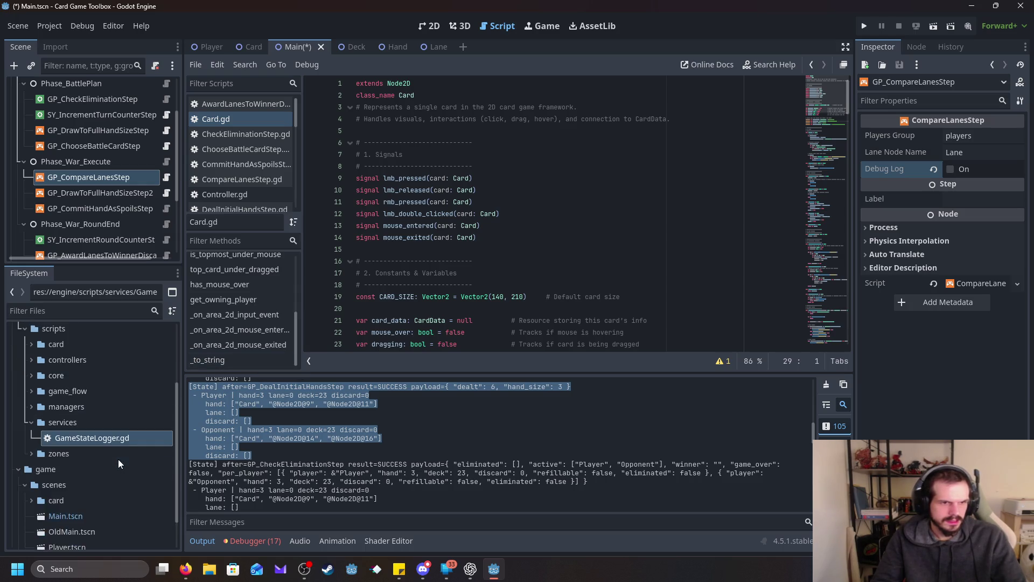
pyautogui.scroll(-2, 138, 400)
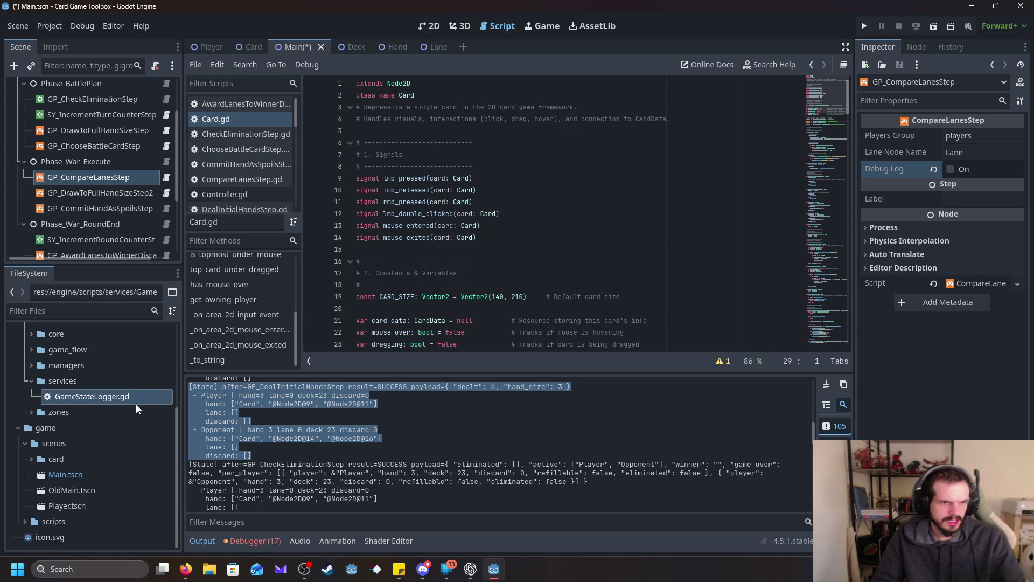
pyautogui.scroll(3, 136, 404)
pyautogui.scroll(-3, 478, 283)
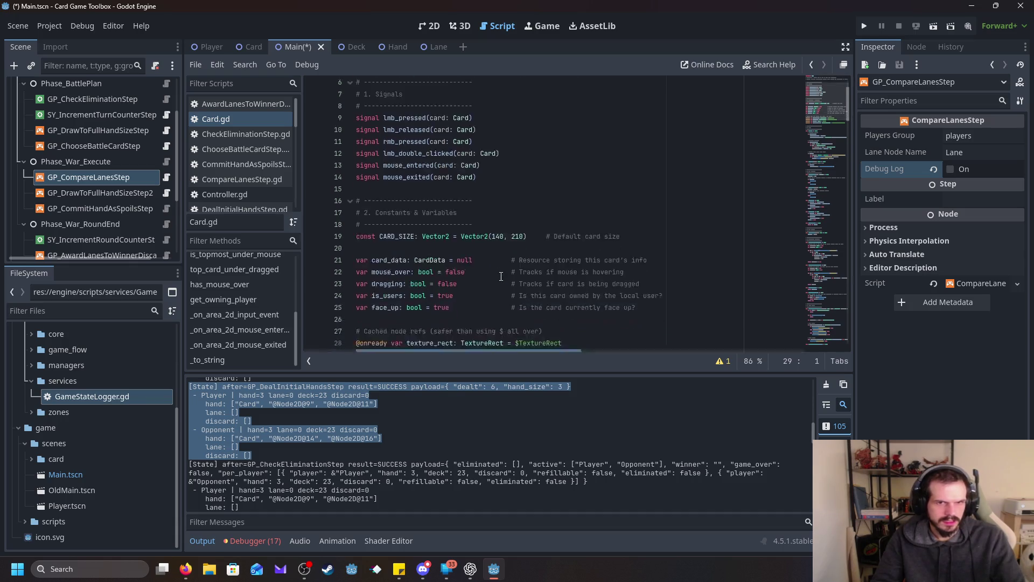
pyautogui.scroll(-2, 499, 277)
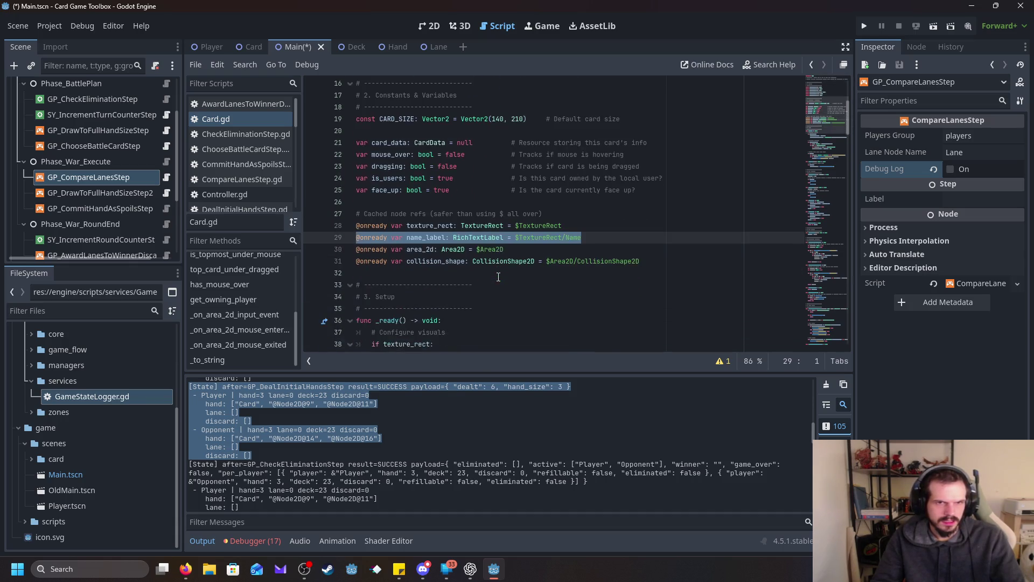
pyautogui.scroll(-5, 499, 277)
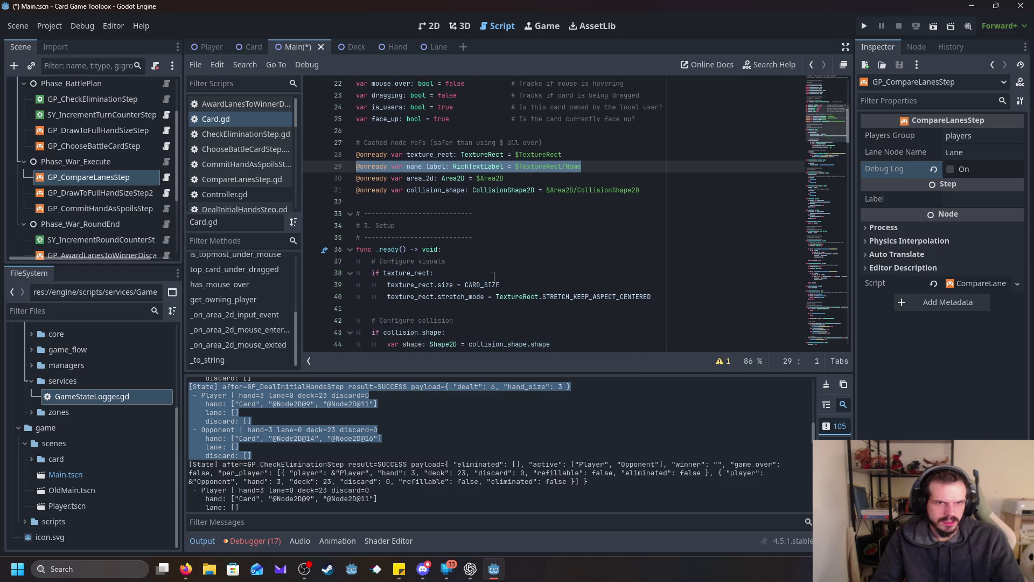
pyautogui.scroll(-6, 494, 277)
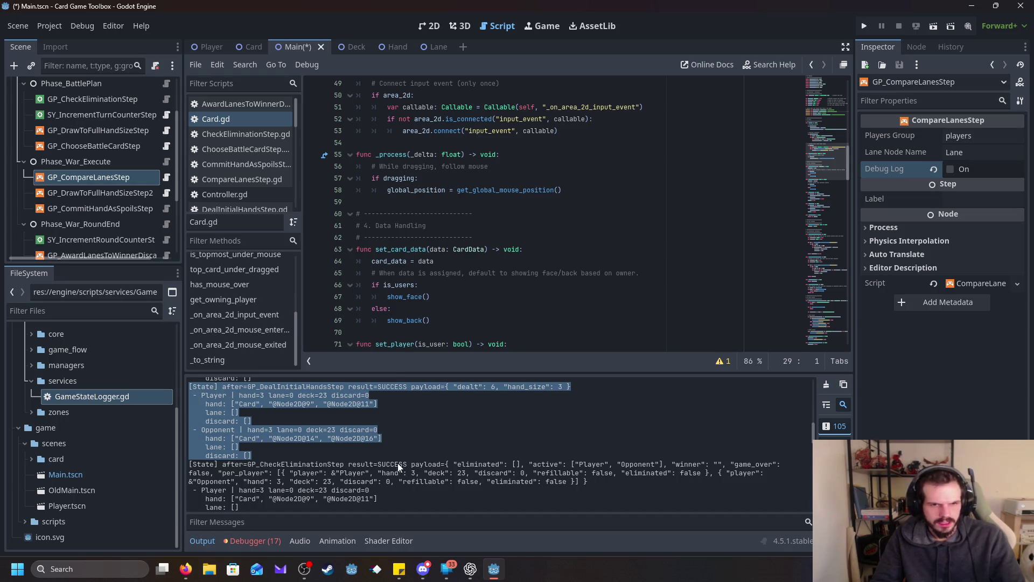
pyautogui.scroll(1, 499, 464)
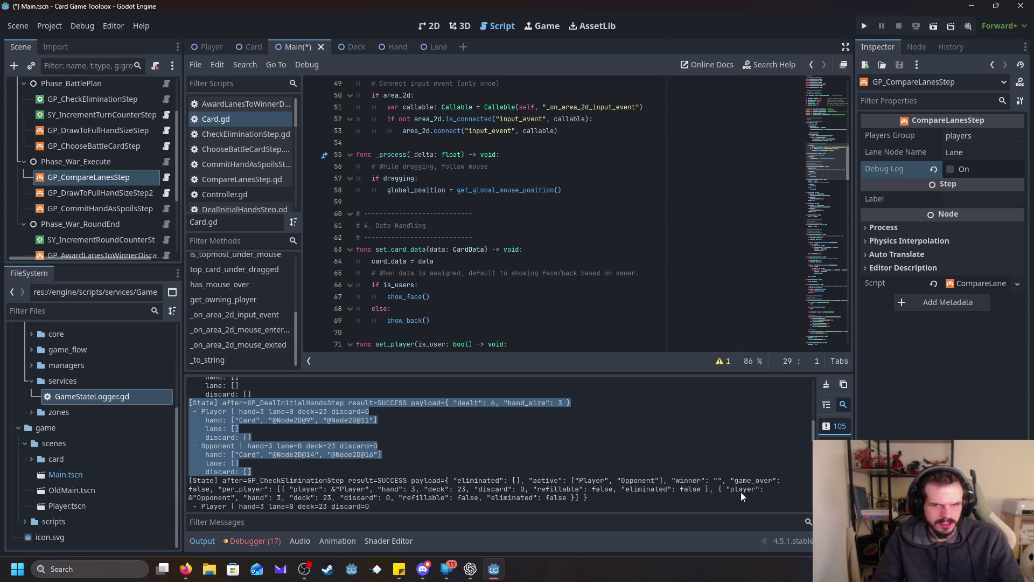
pyautogui.scroll(6, 622, 477)
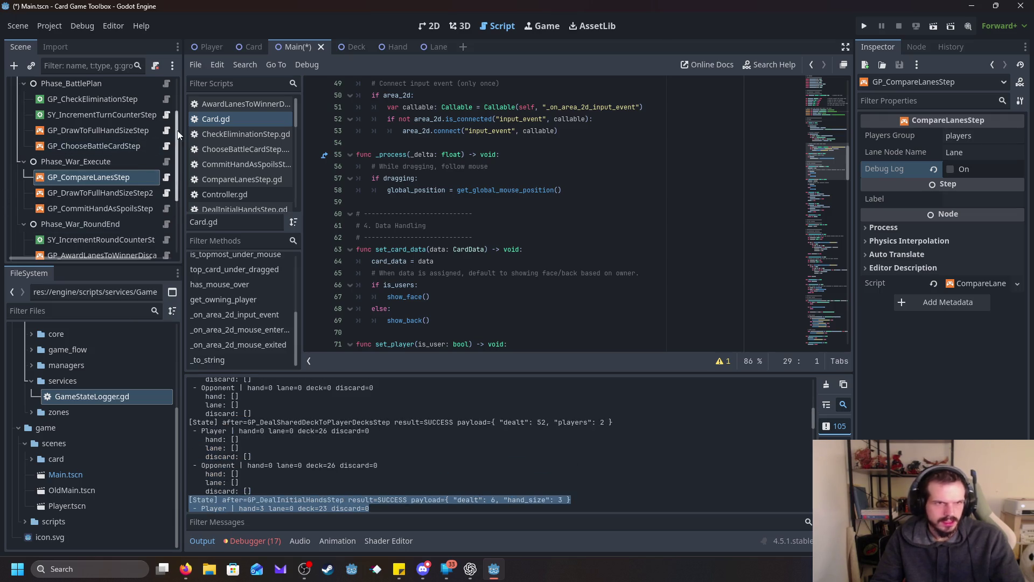
pyautogui.scroll(-2, 110, 218)
pyautogui.scroll(3, 110, 217)
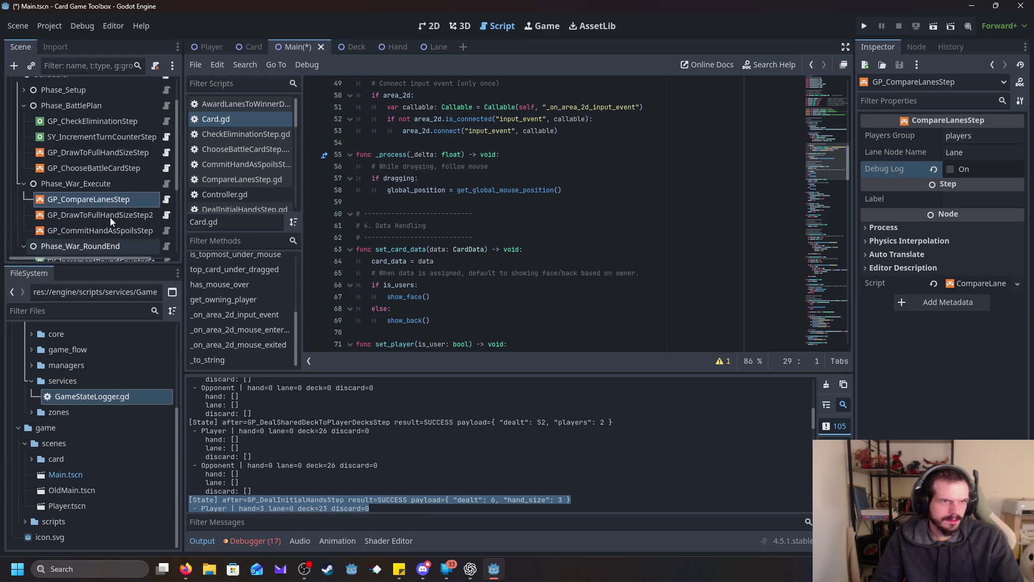
pyautogui.scroll(3, 132, 183)
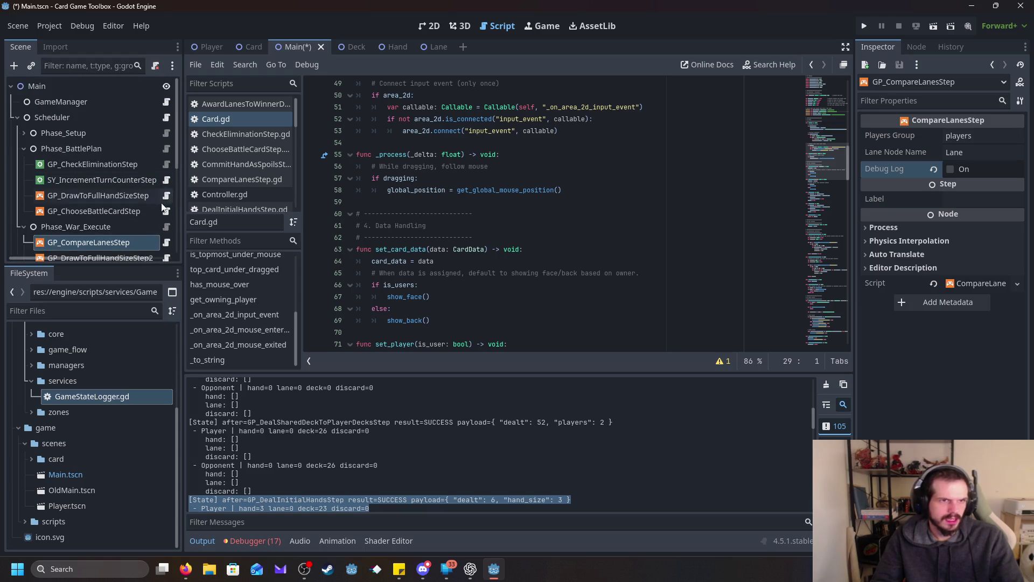
pyautogui.scroll(-3, 115, 235)
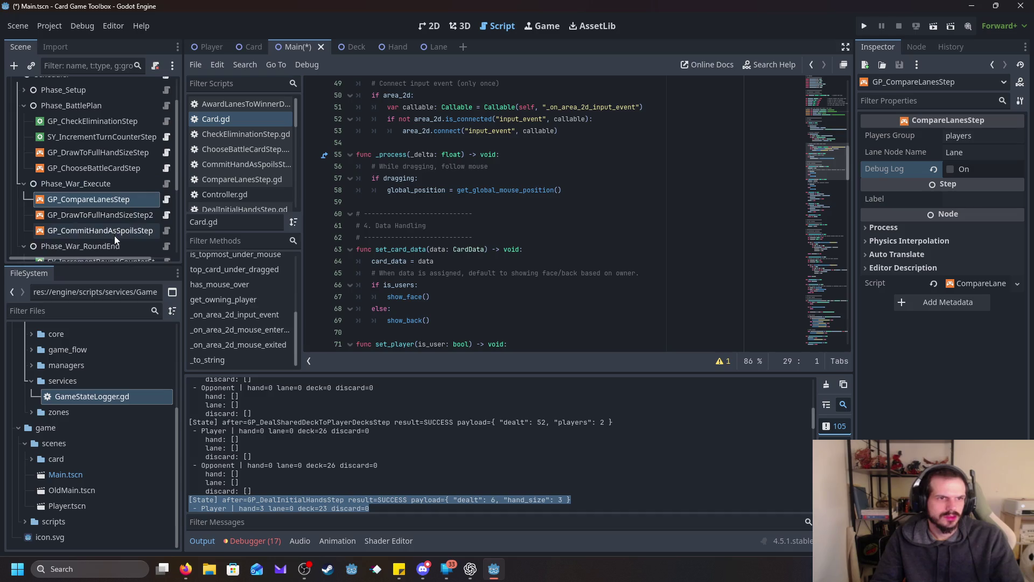
pyautogui.doubleClick(118, 203)
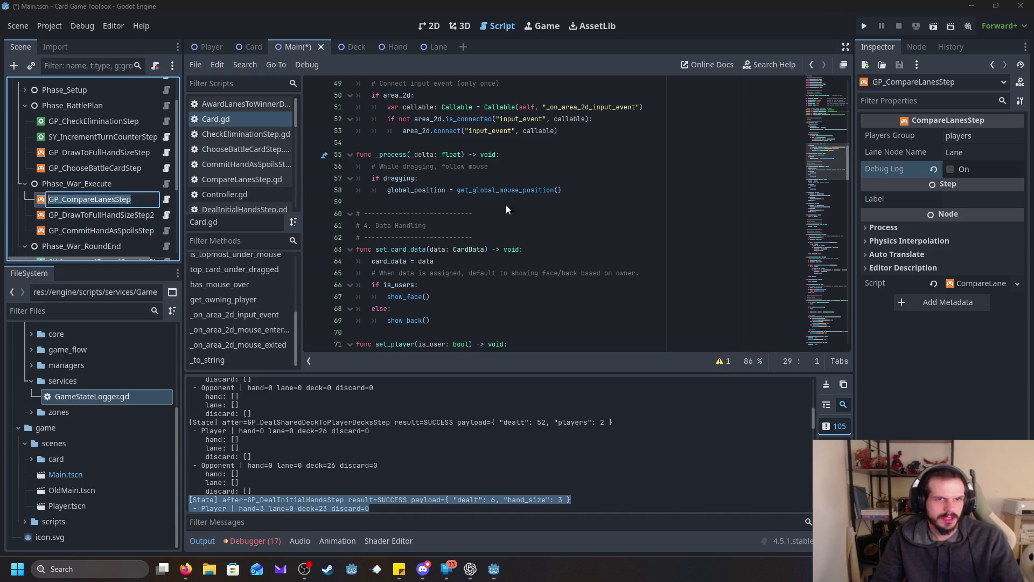
pyautogui.press('Escape')
pyautogui.click(166, 199)
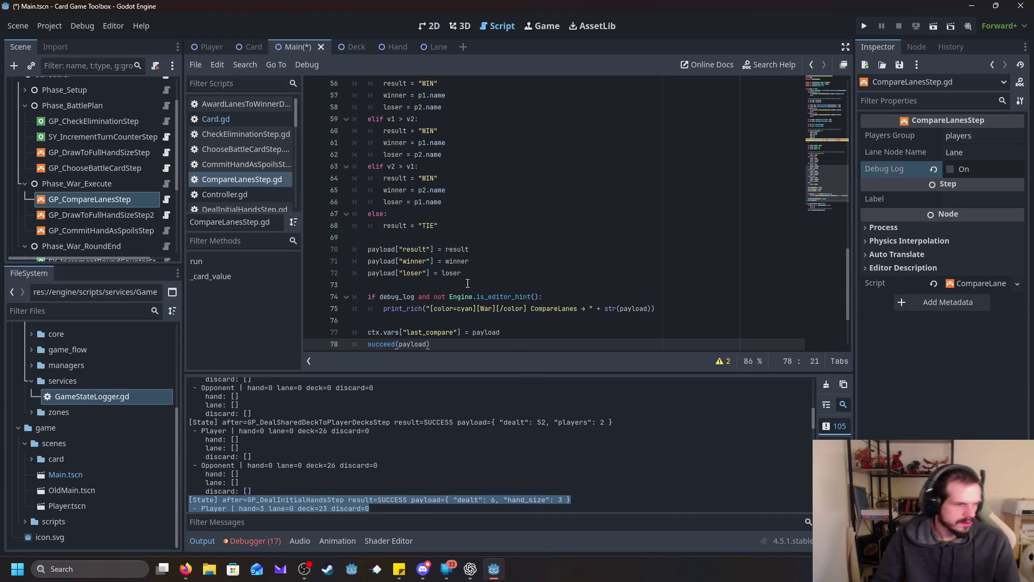
pyautogui.moveTo(429, 576)
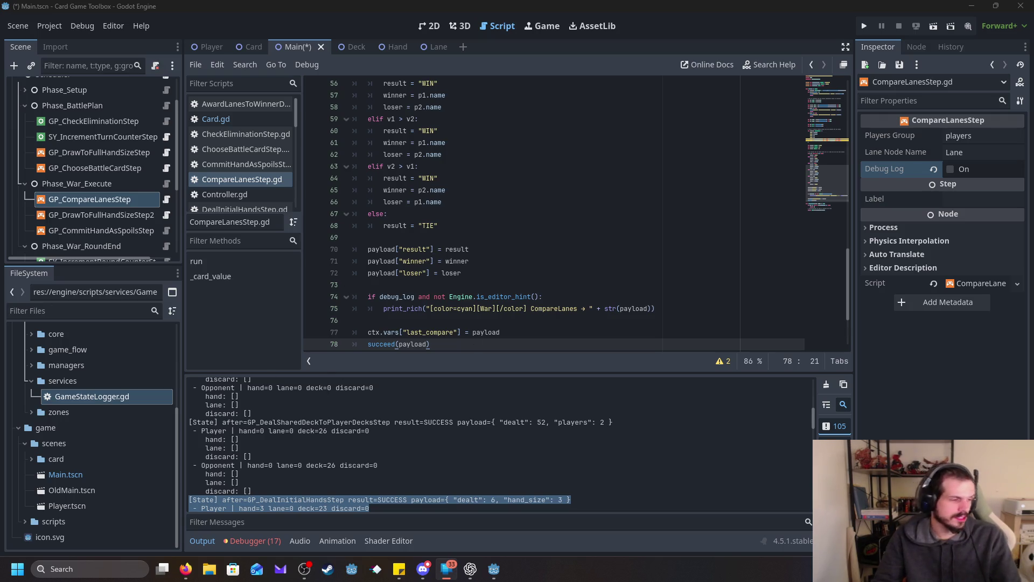
pyautogui.hotkey('alt', 'Tab')
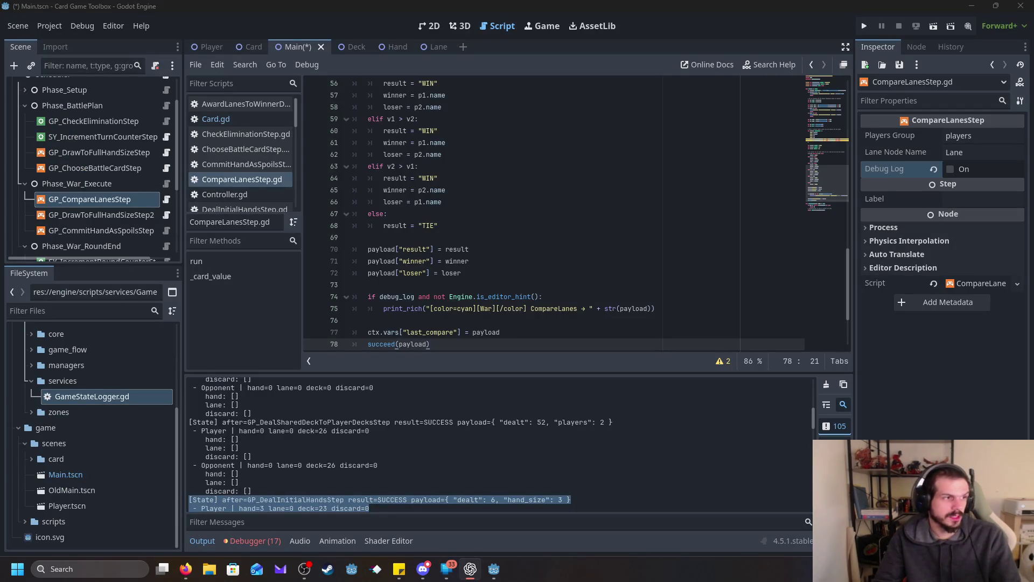
pyautogui.scroll(-2, 476, 309)
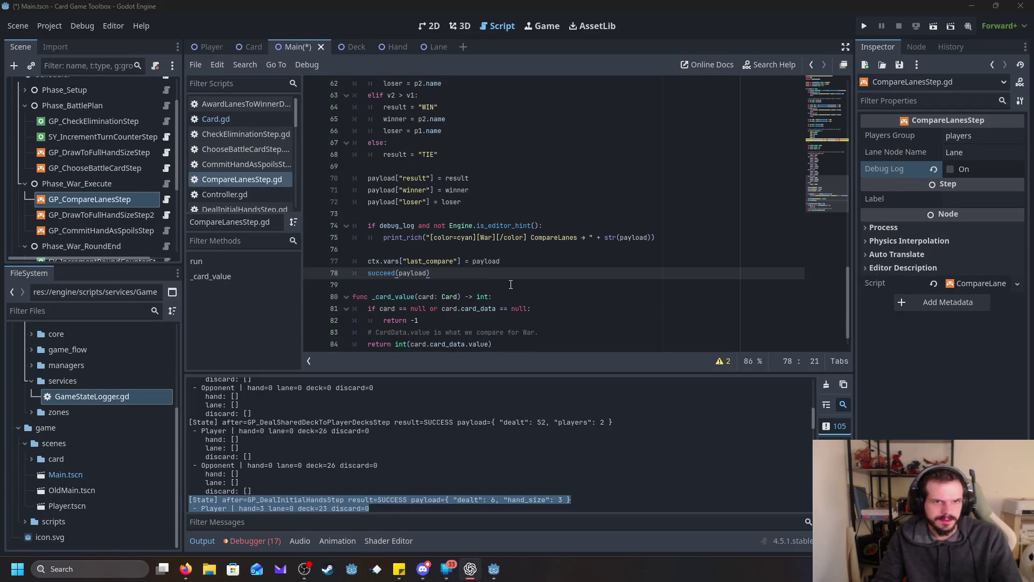
pyautogui.scroll(1, 512, 284)
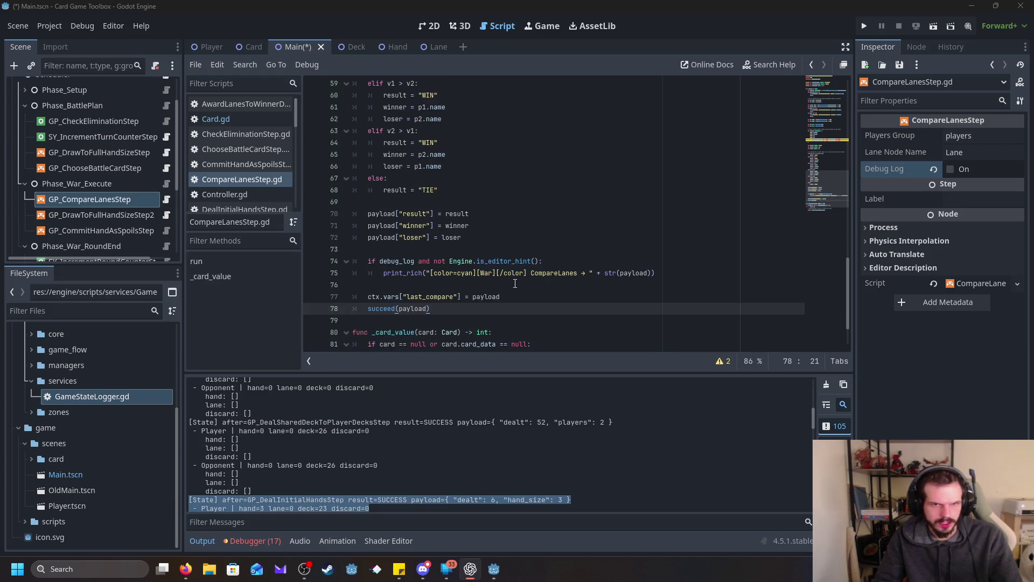
pyautogui.scroll(-1, 515, 284)
pyautogui.click(640, 237)
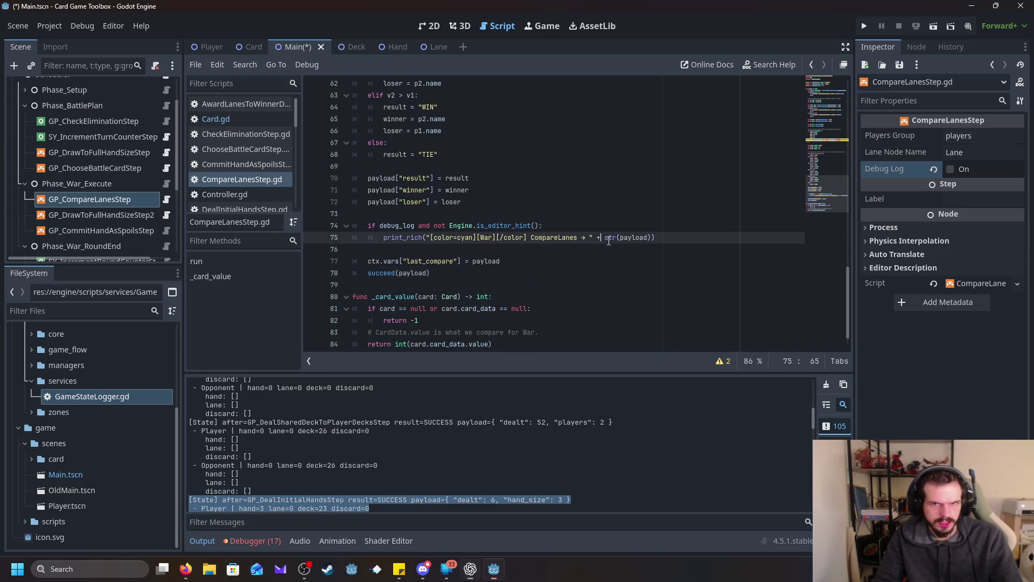
pyautogui.doubleClick(635, 238)
pyautogui.doubleClick(611, 238)
pyautogui.scroll(1, 506, 280)
pyautogui.scroll(15, 505, 289)
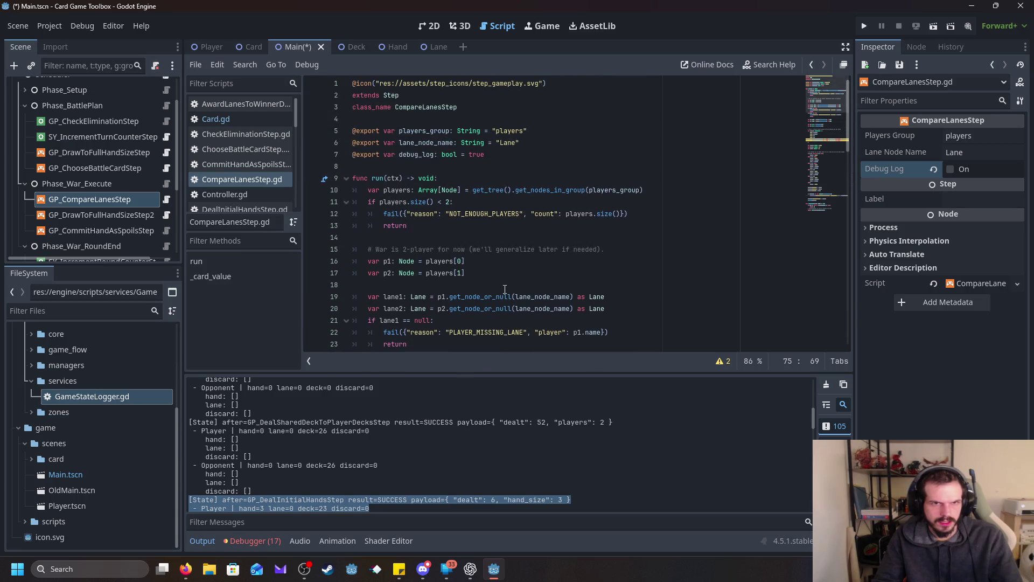
pyautogui.scroll(-16, 505, 290)
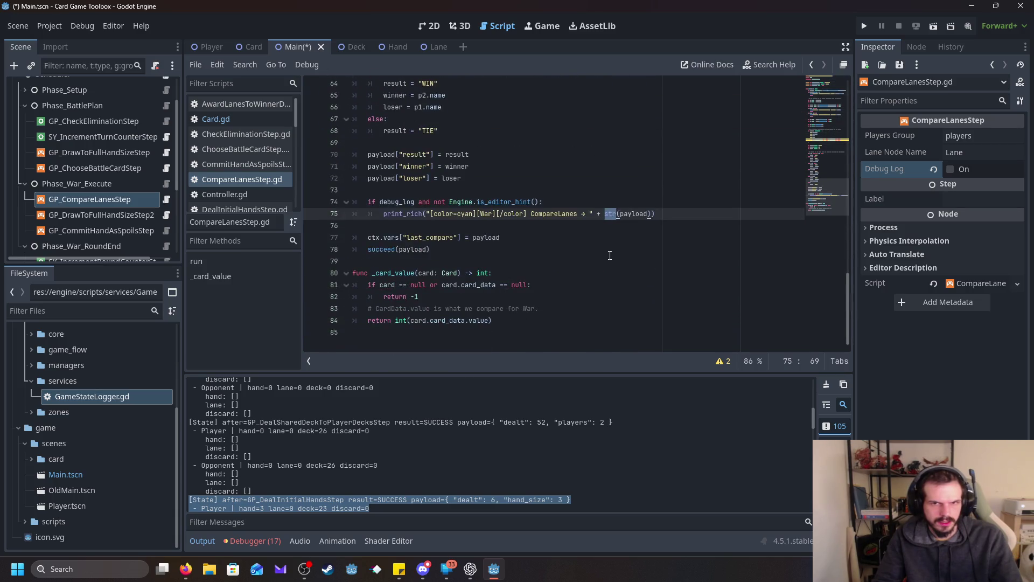
pyautogui.click(618, 248)
pyautogui.moveTo(615, 215)
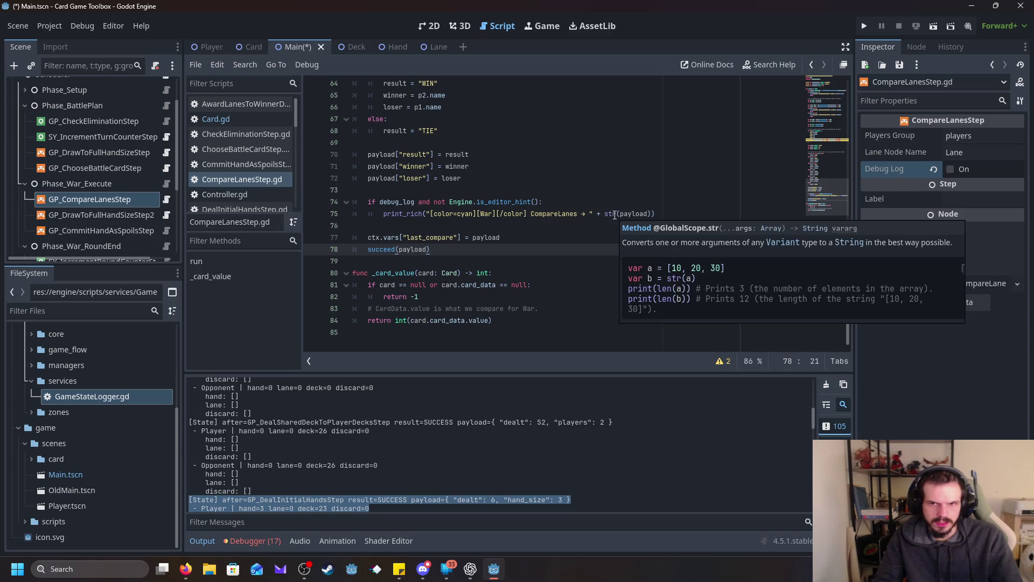
pyautogui.scroll(3, 614, 215)
pyautogui.click(614, 308)
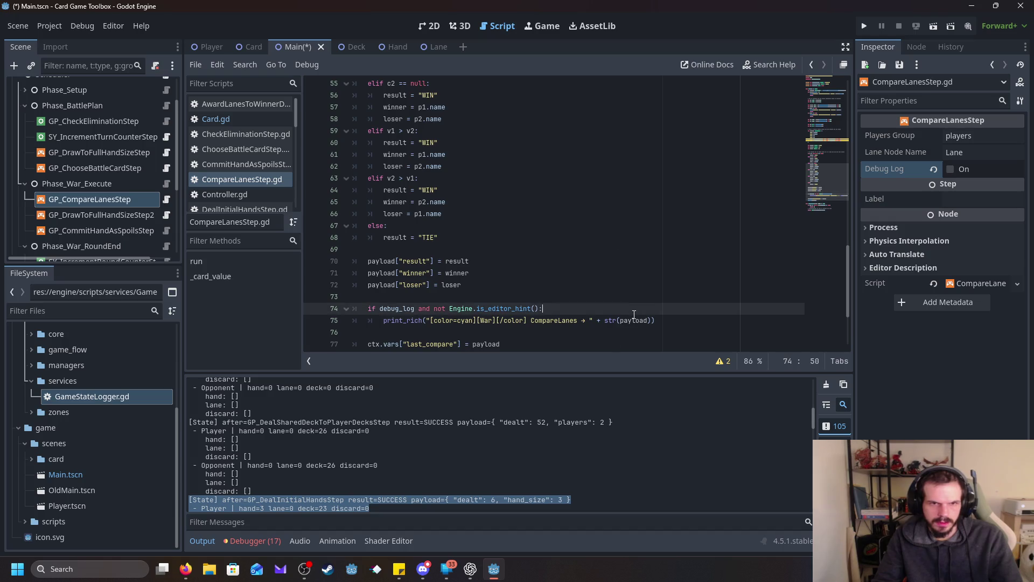
pyautogui.click(620, 320)
pyautogui.scroll(1, 455, 252)
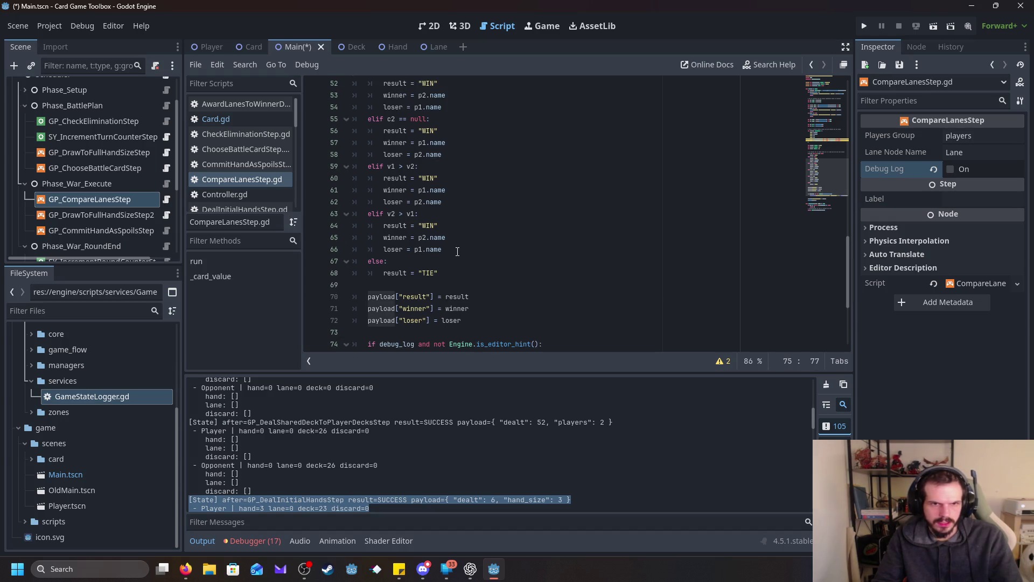
pyautogui.scroll(8, 429, 252)
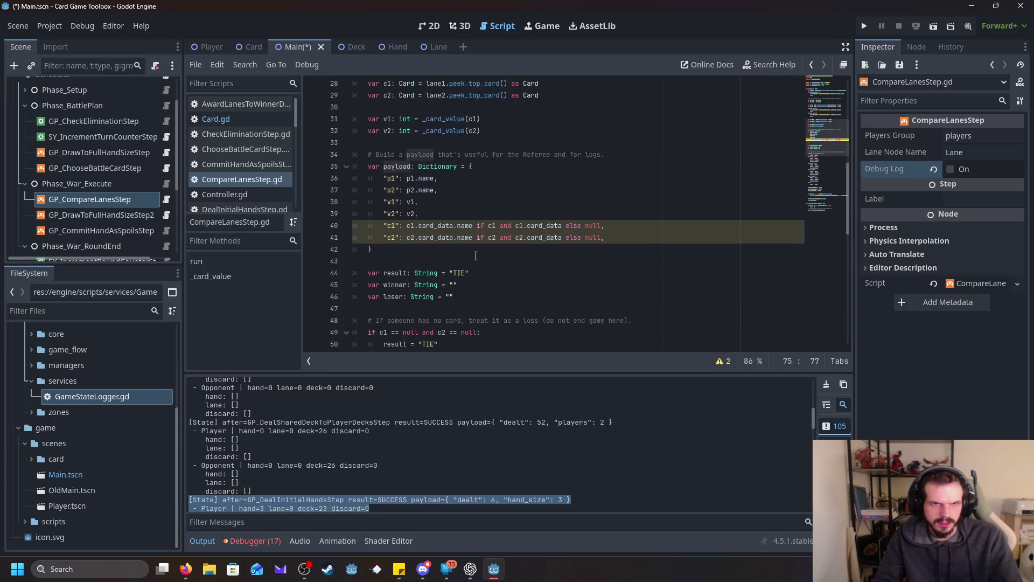
pyautogui.click(479, 260)
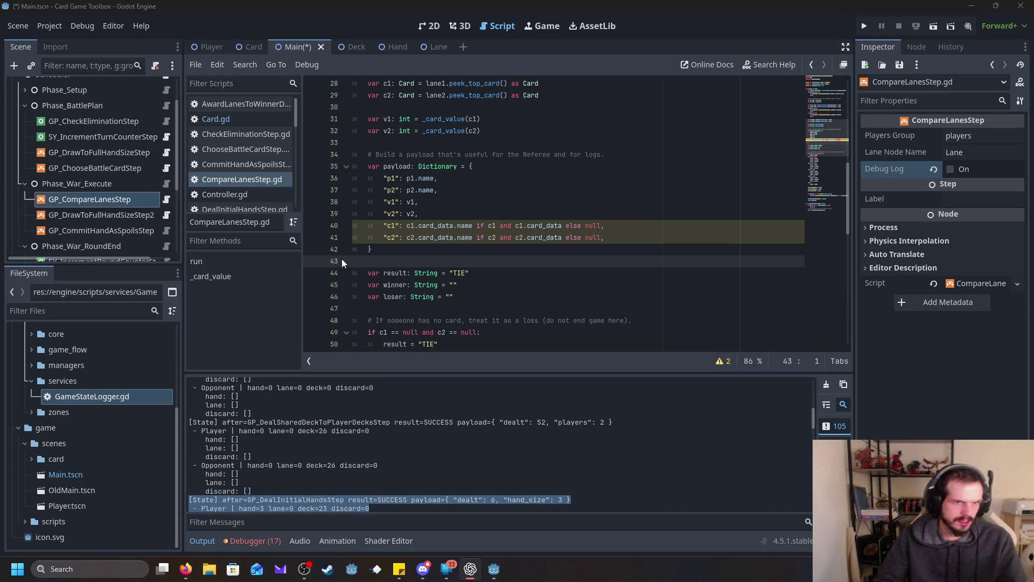
pyautogui.scroll(-5, 239, 168)
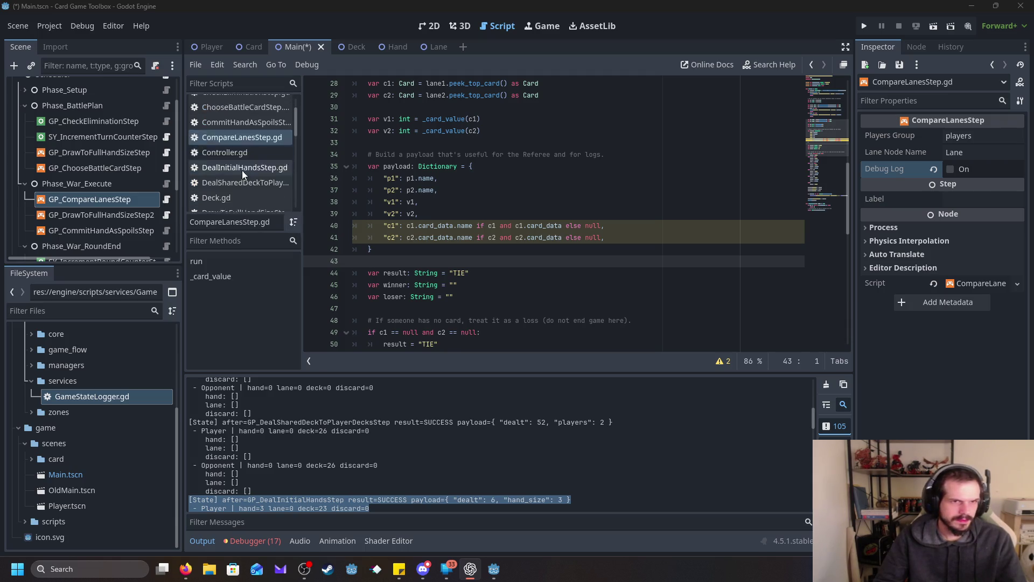
pyautogui.click(247, 146)
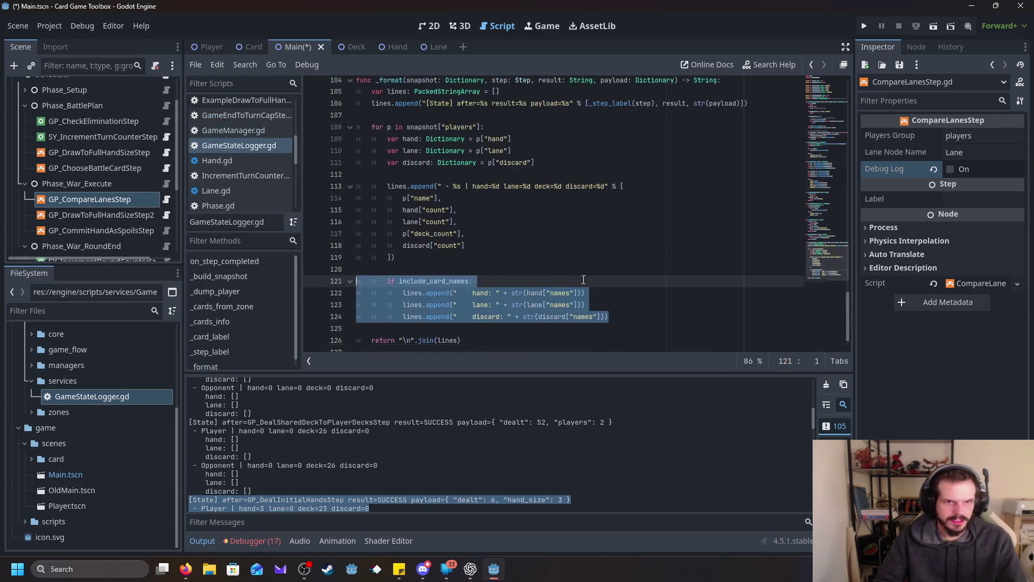
pyautogui.click(378, 330)
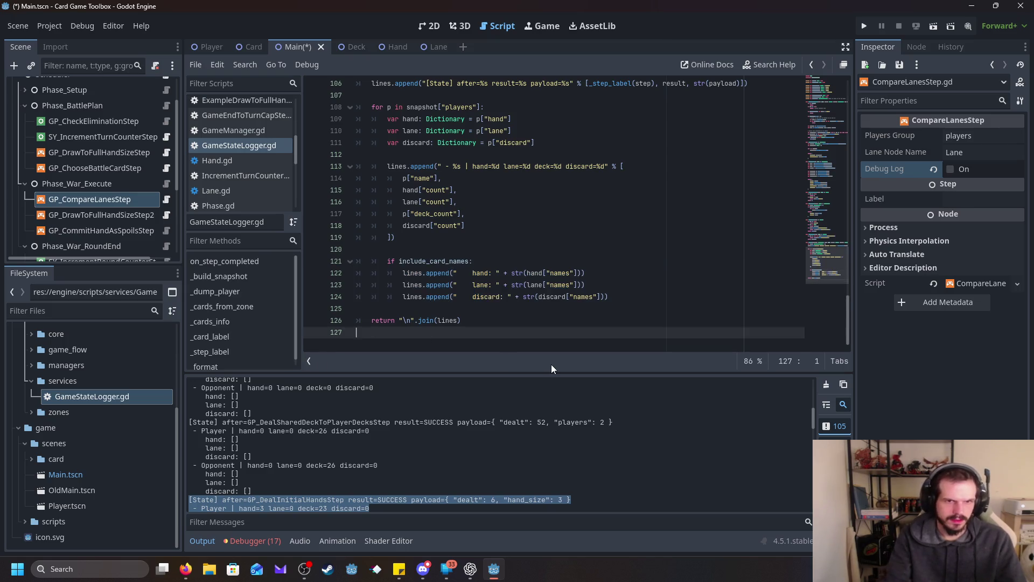
pyautogui.press('Return')
pyautogui.press('Return')
pyautogui.press('Up')
pyautogui.write('func _card_display_name(card: Object) -> String: \tif card == null: \t\treturn "<null>"  \t# If your Card script has a method / property for display name \tif card.has_method("get_display_name"): \t\treturn str(card.call("get_display_name"))  \t# Common pattern: Card has CardData resource with a name \tif card.has_variable("data") and card.data != null: \t\tif card.data.has_variable("display_name"): \t\t\treturn str(card.data.display_name) \t\tif card.data.has_variable("name"): \t\t\treturn str(card.data.name)  \t# Fallback: Node name (what you\'re seeing now) \tif card is Node: \t\treturn (card as Node).name  \treturn str(card)')
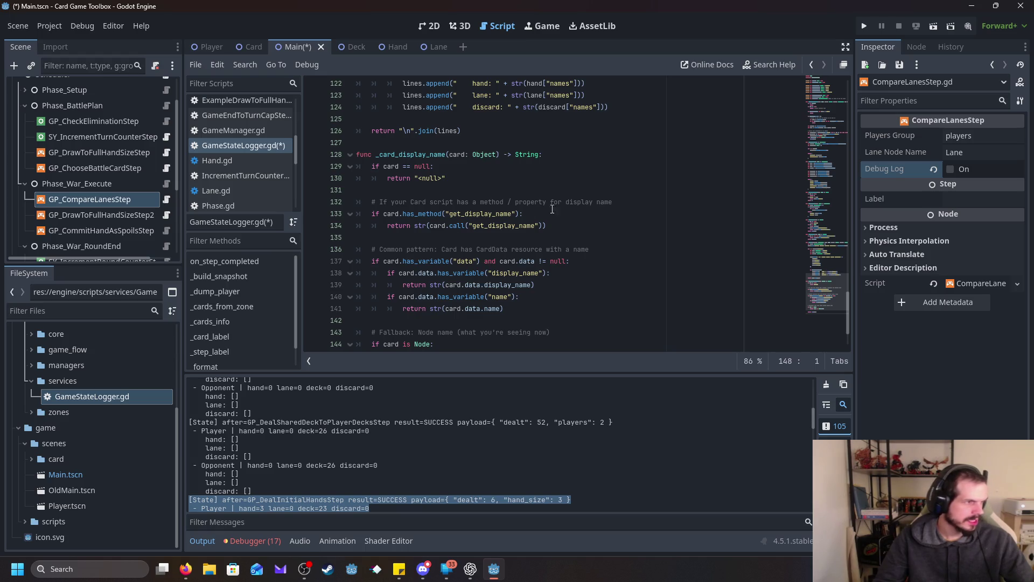
pyautogui.scroll(5, 531, 213)
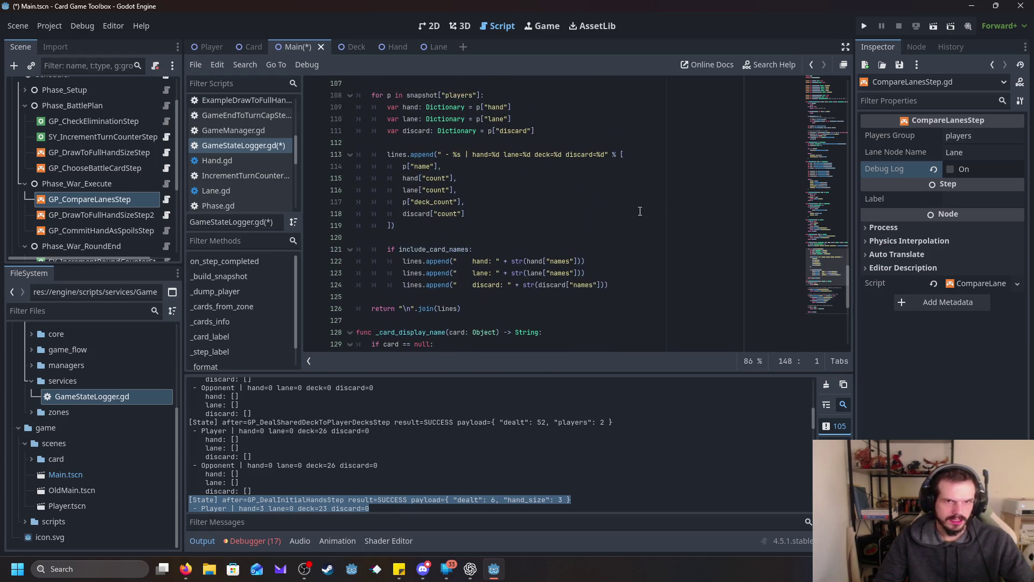
pyautogui.scroll(1, 640, 211)
pyautogui.scroll(1, 640, 211)
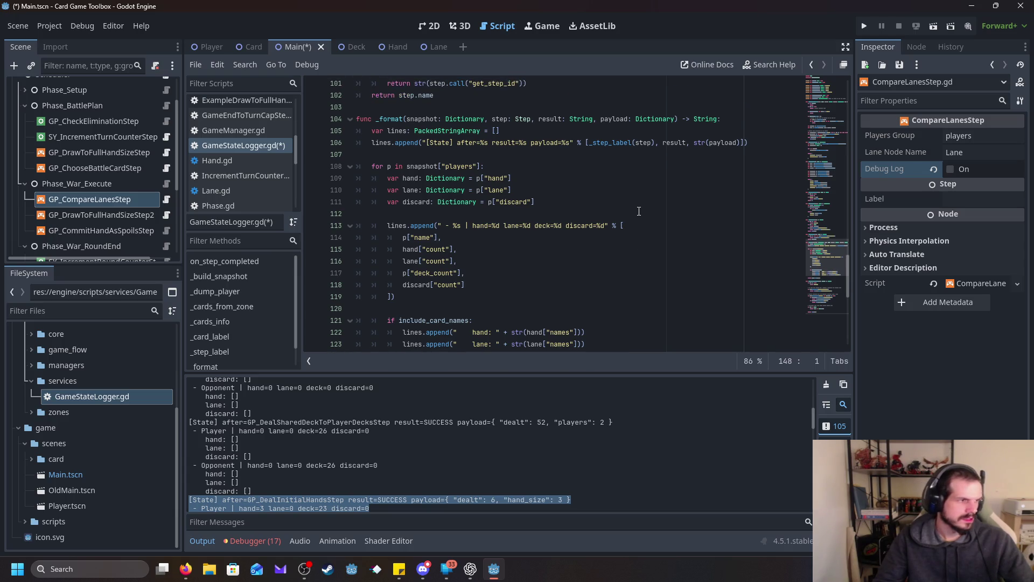
pyautogui.scroll(1, 638, 211)
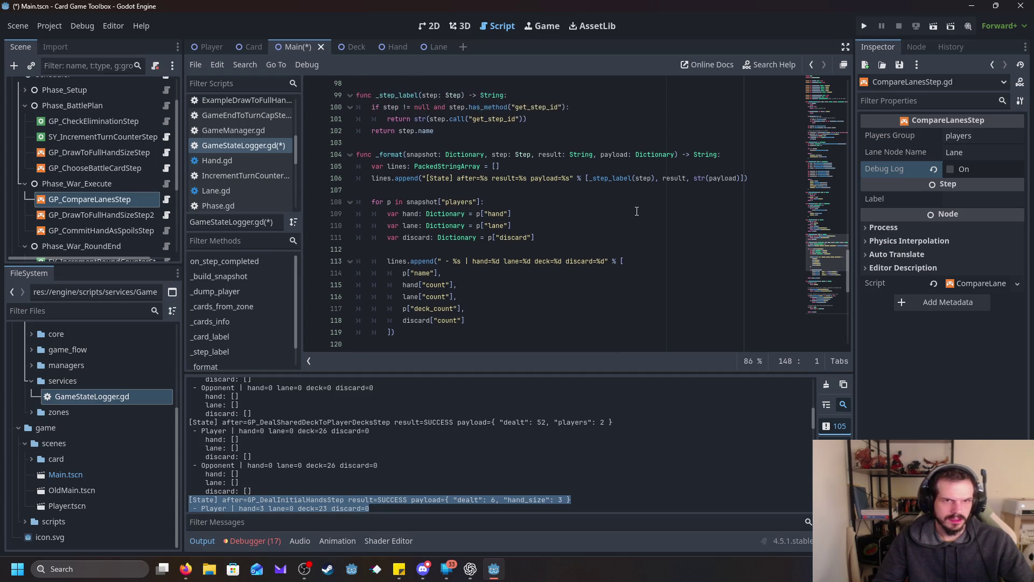
pyautogui.scroll(-5, 636, 211)
pyautogui.scroll(3, 635, 211)
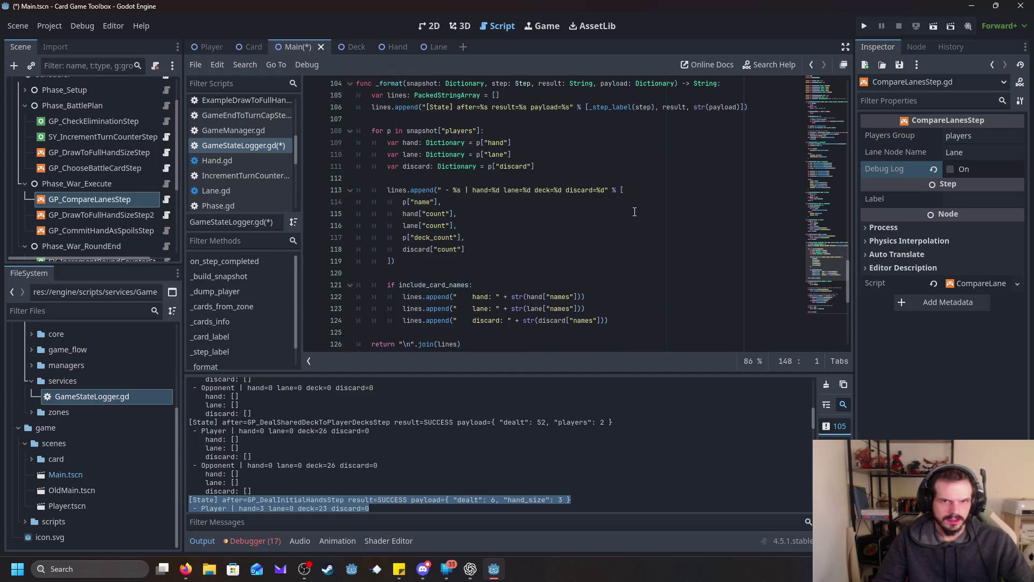
pyautogui.doubleClick(560, 296)
pyautogui.scroll(1, 598, 257)
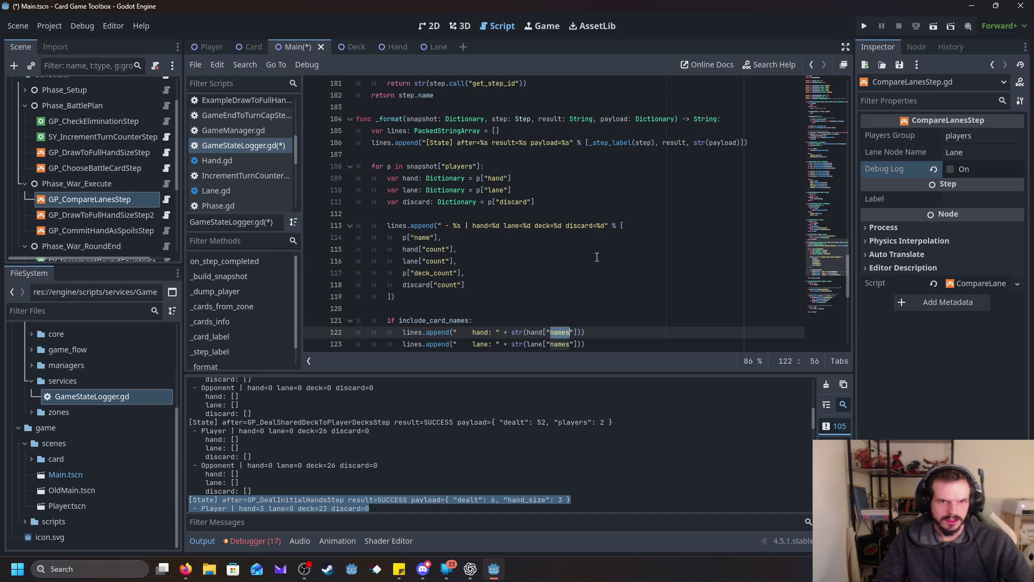
pyautogui.click(445, 237)
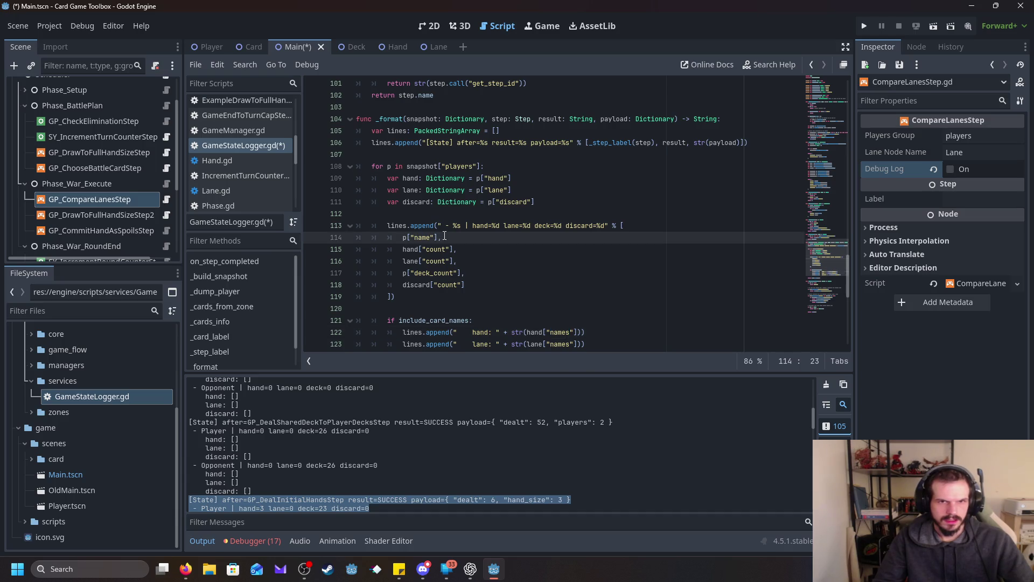
pyautogui.click(475, 253)
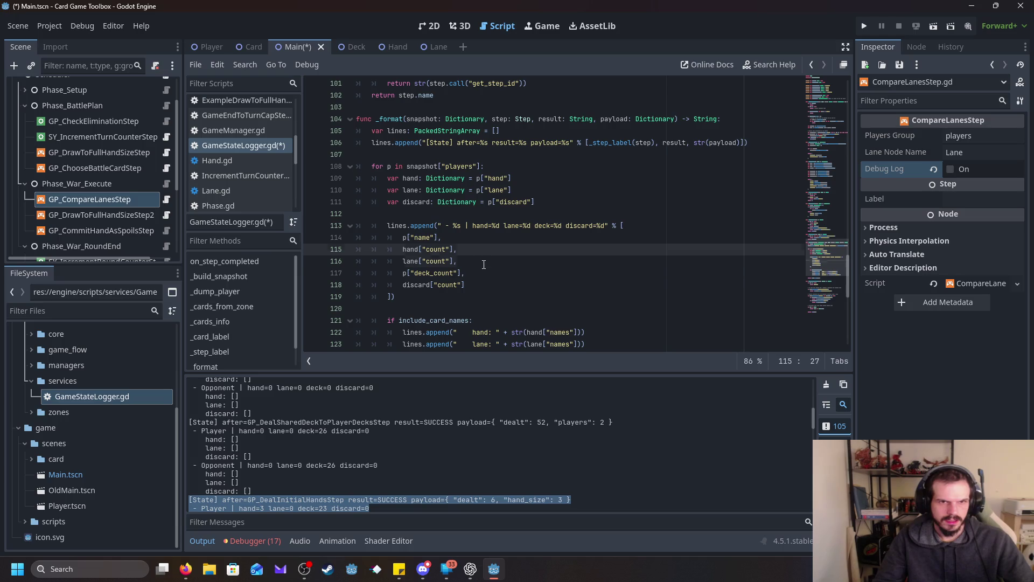
pyautogui.click(486, 262)
pyautogui.click(486, 273)
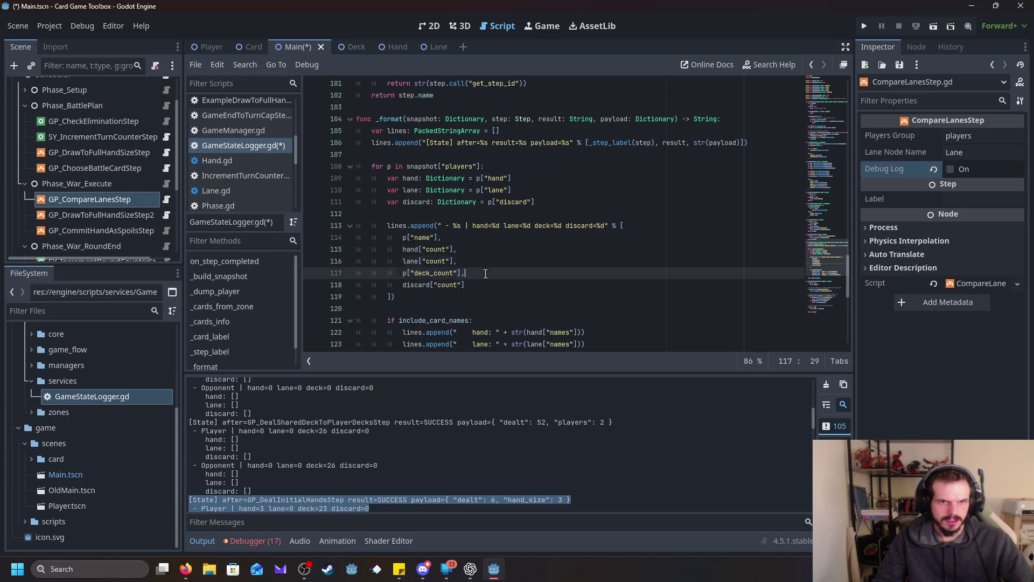
pyautogui.click(485, 286)
pyautogui.scroll(-3, 485, 287)
pyautogui.click(490, 209)
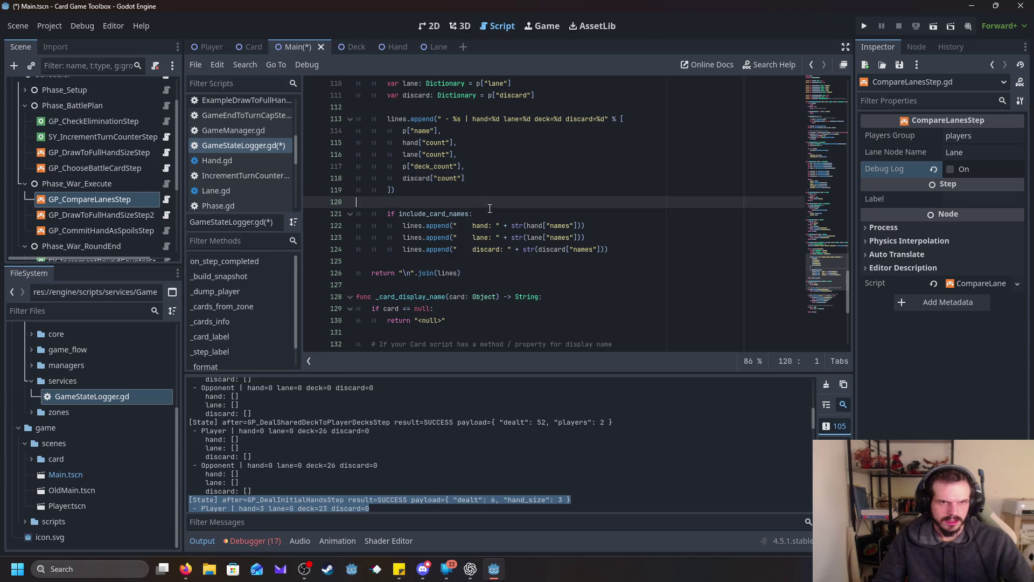
pyautogui.click(502, 226)
pyautogui.press('End')
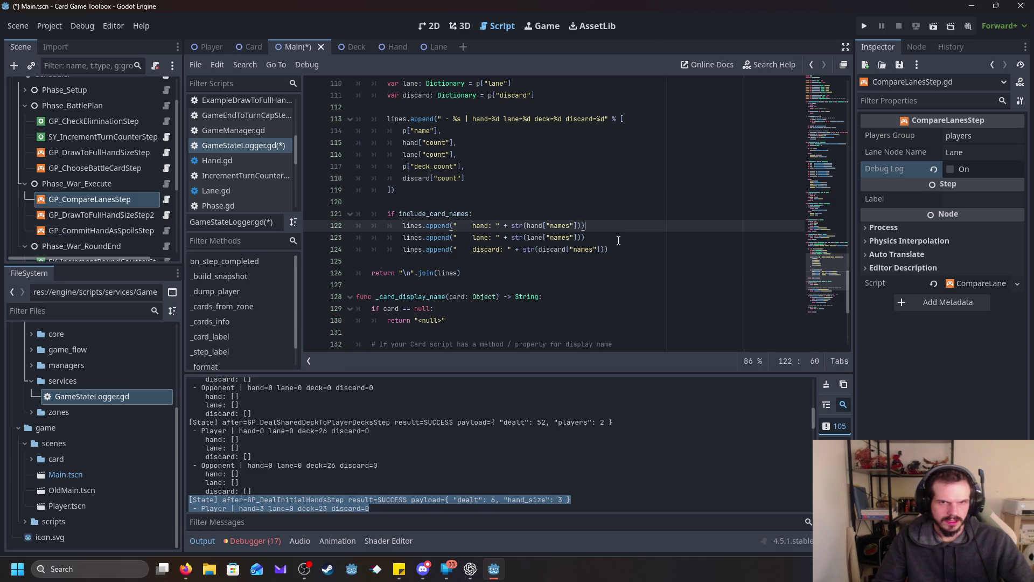
pyautogui.scroll(-1, 576, 258)
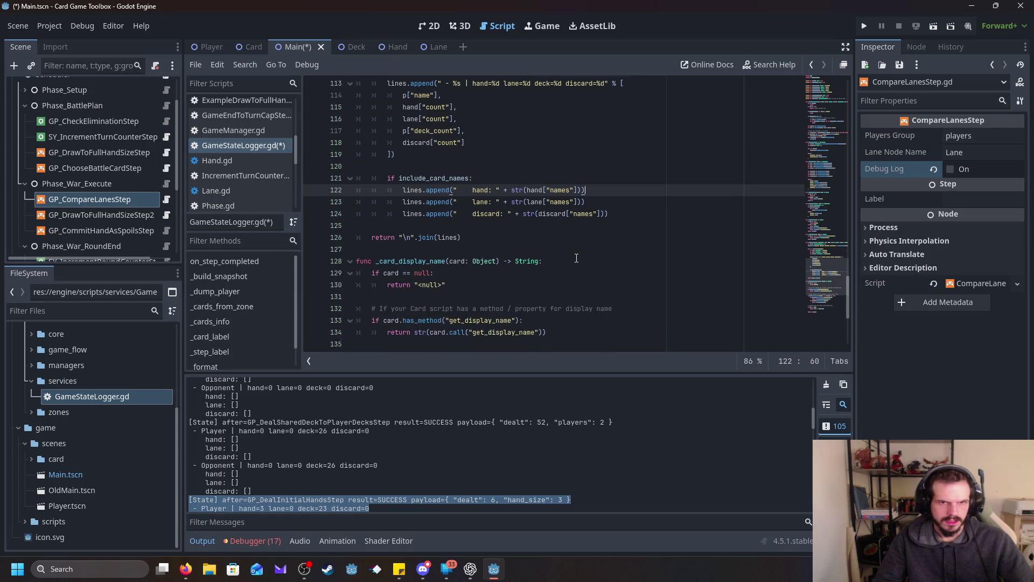
pyautogui.scroll(7, 593, 258)
pyautogui.scroll(-5, 625, 224)
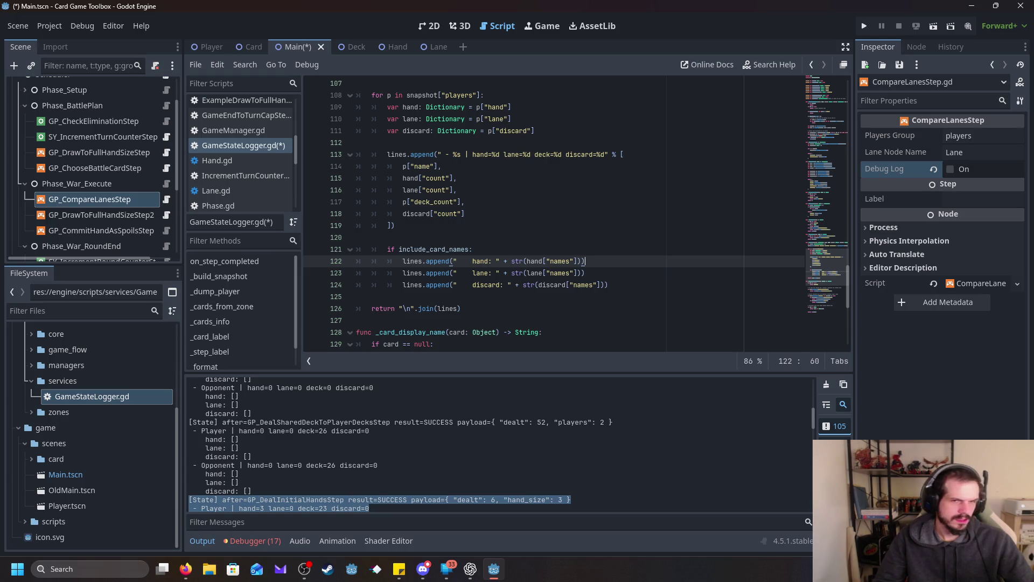
pyautogui.click(566, 296)
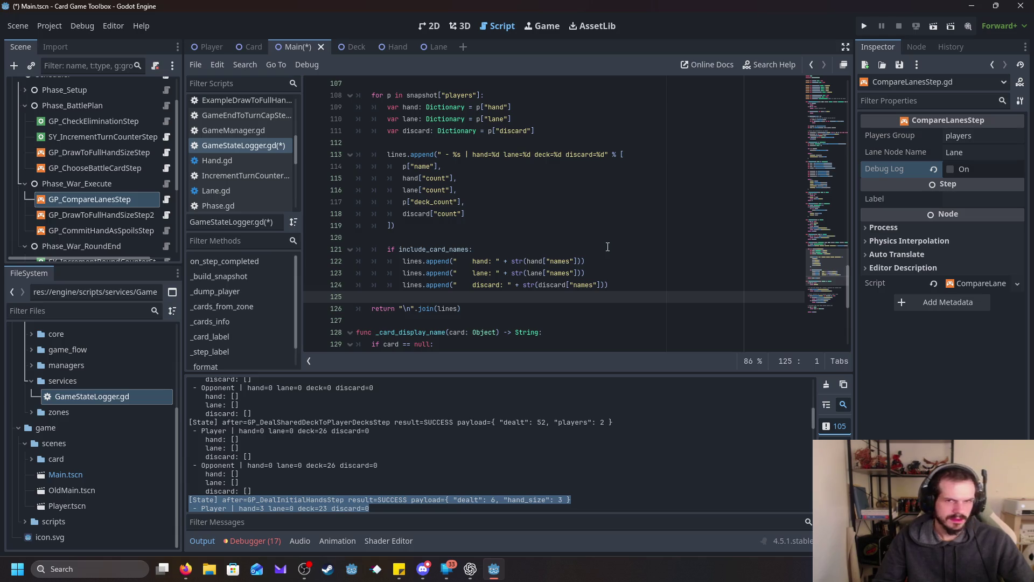
pyautogui.scroll(-1, 595, 247)
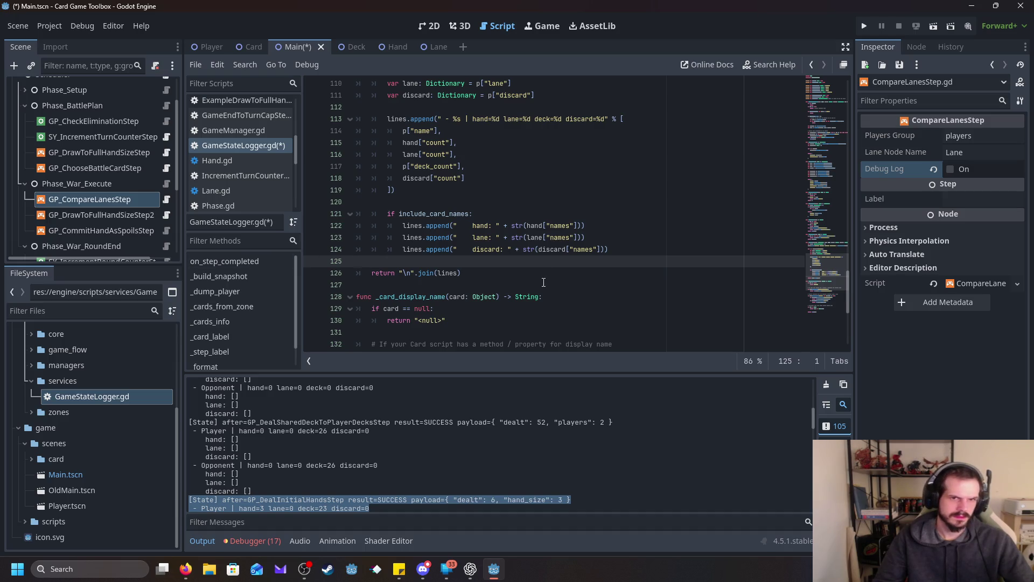
pyautogui.scroll(4, 538, 283)
pyautogui.scroll(1, 538, 283)
pyautogui.scroll(3, 537, 282)
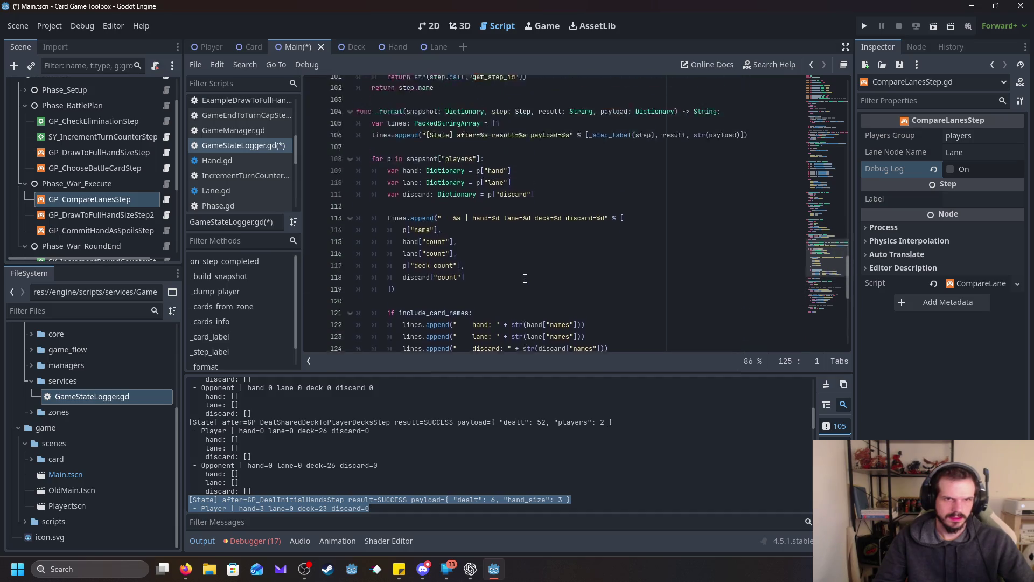
pyautogui.scroll(3, 525, 279)
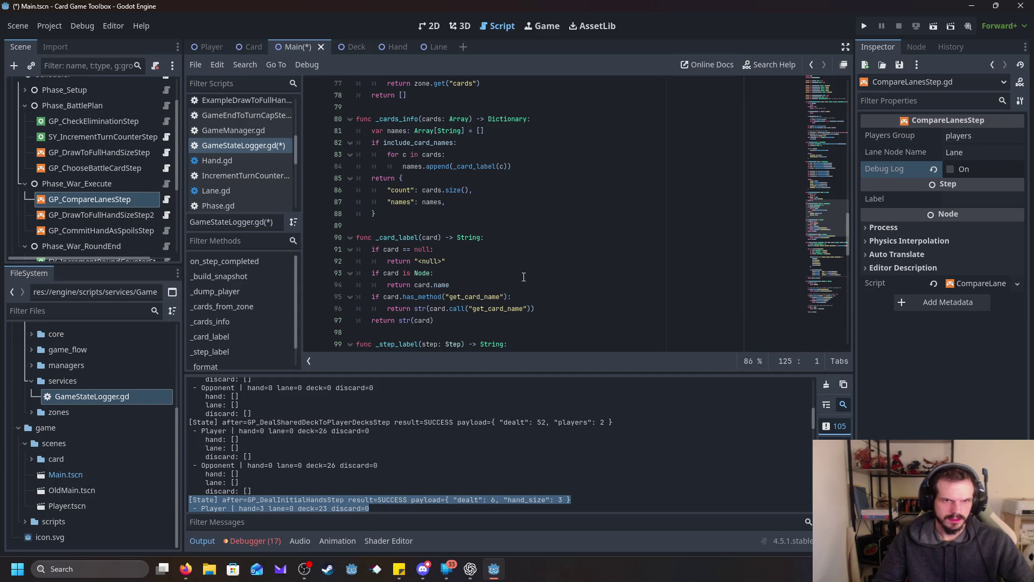
pyautogui.scroll(-3, 517, 272)
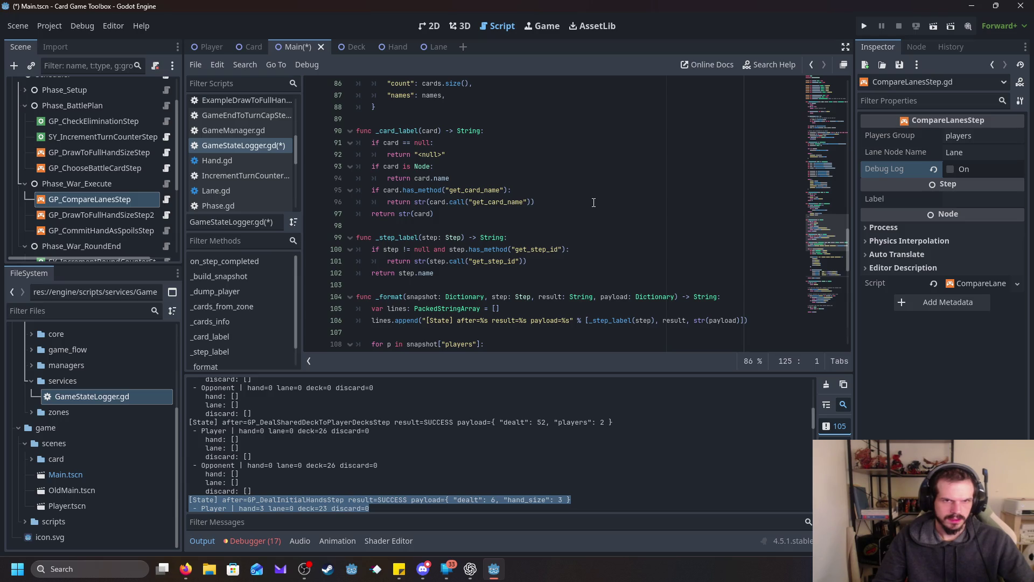
pyautogui.scroll(3, 593, 203)
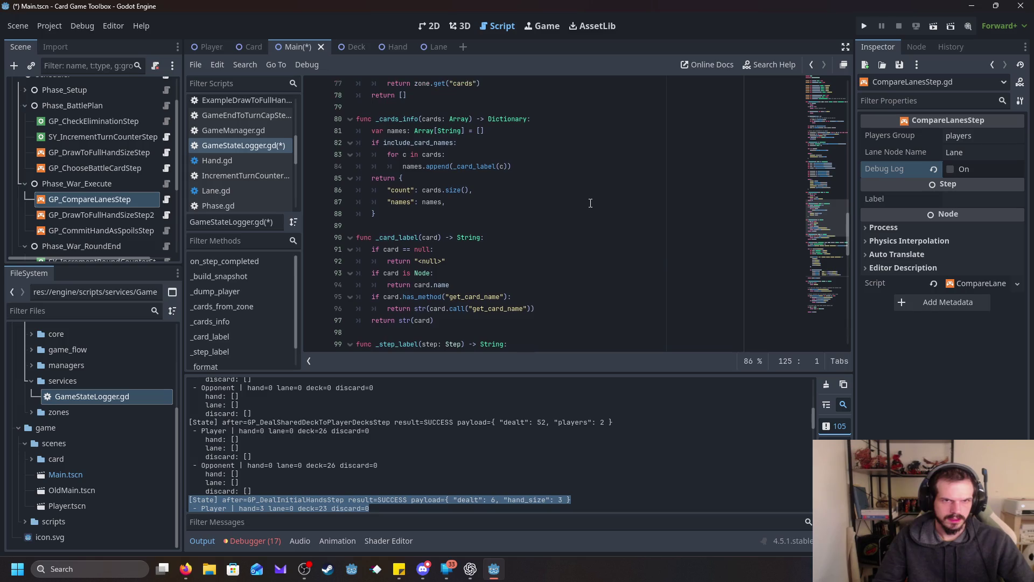
pyautogui.scroll(-1, 478, 285)
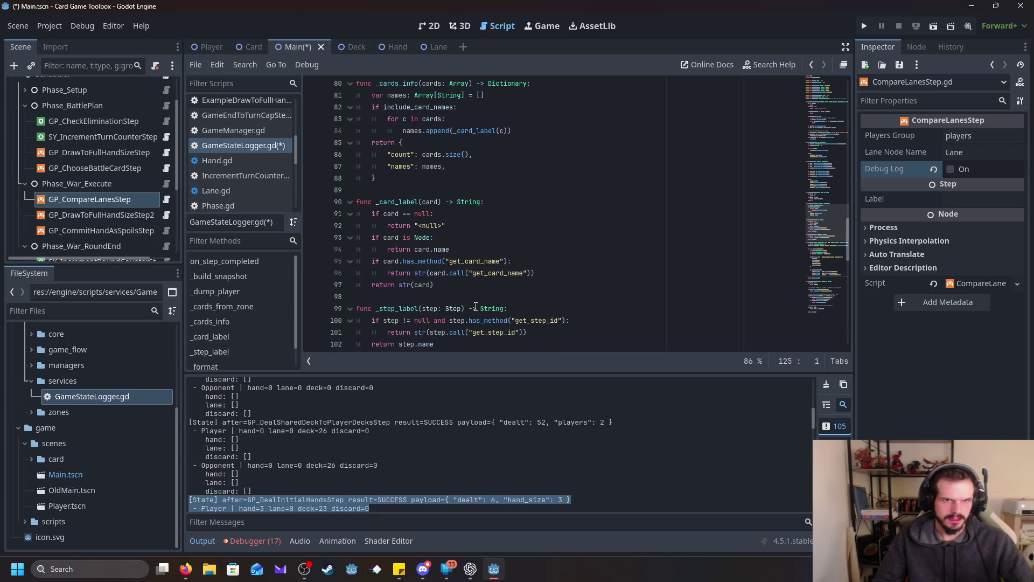
pyautogui.scroll(-1, 476, 306)
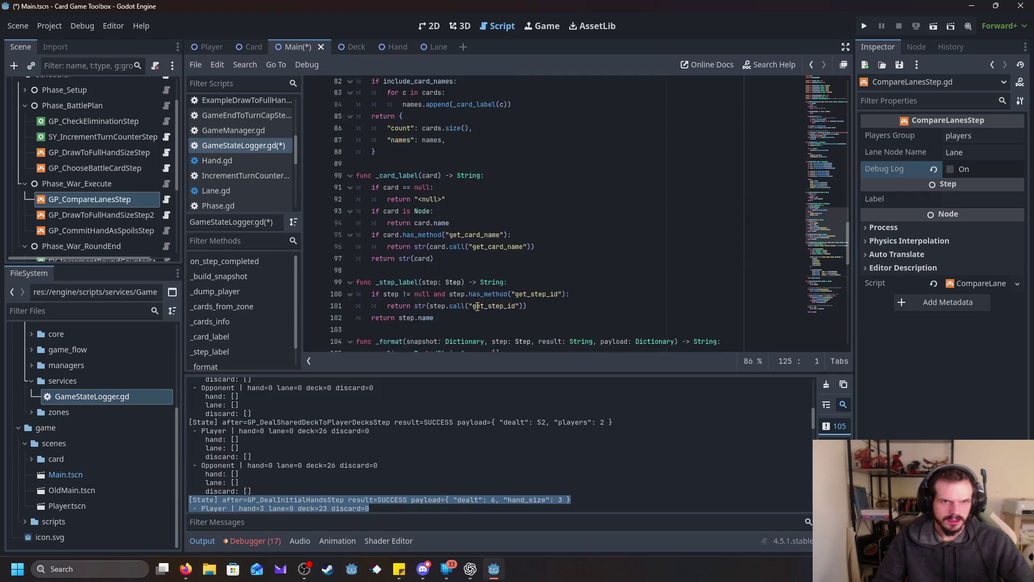
pyautogui.scroll(-6, 477, 307)
pyautogui.scroll(4, 489, 295)
pyautogui.scroll(1, 497, 298)
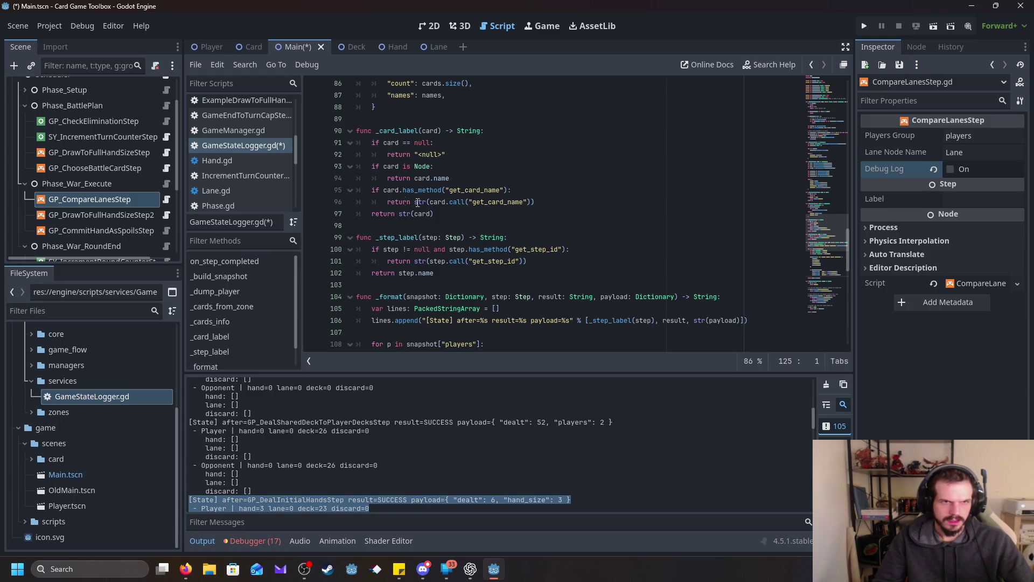
pyautogui.scroll(5, 240, 178)
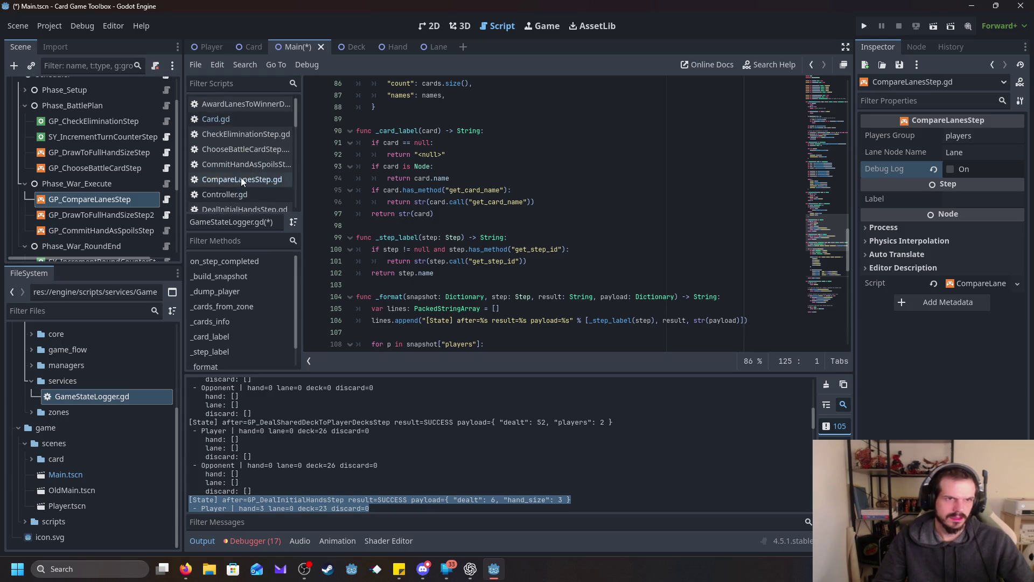
# - Look up the name_label variable in Card.gd
pyautogui.click(235, 115)
pyautogui.scroll(8, 538, 164)
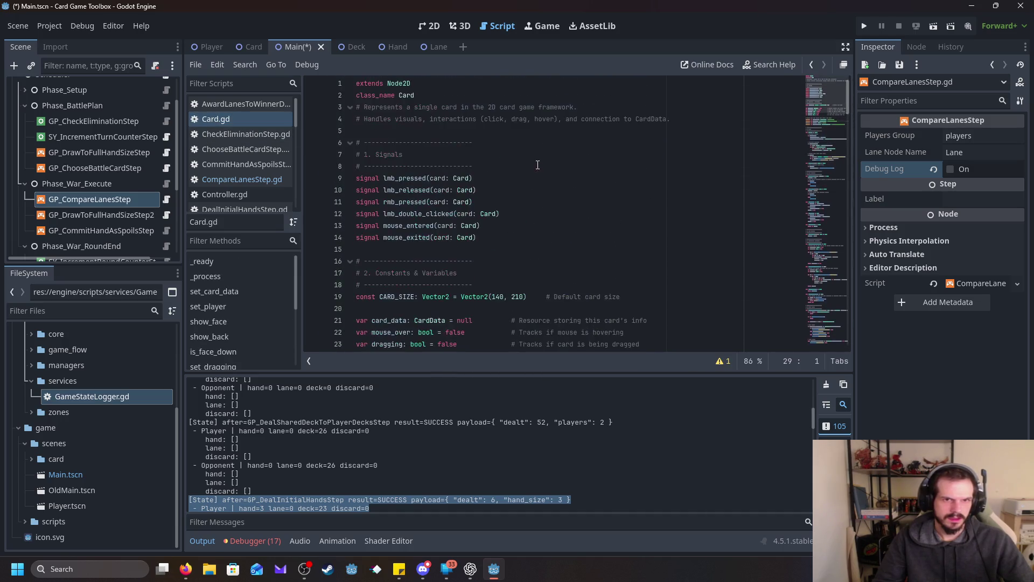
pyautogui.scroll(-3, 538, 164)
pyautogui.scroll(2, 481, 262)
pyautogui.scroll(-5, 482, 263)
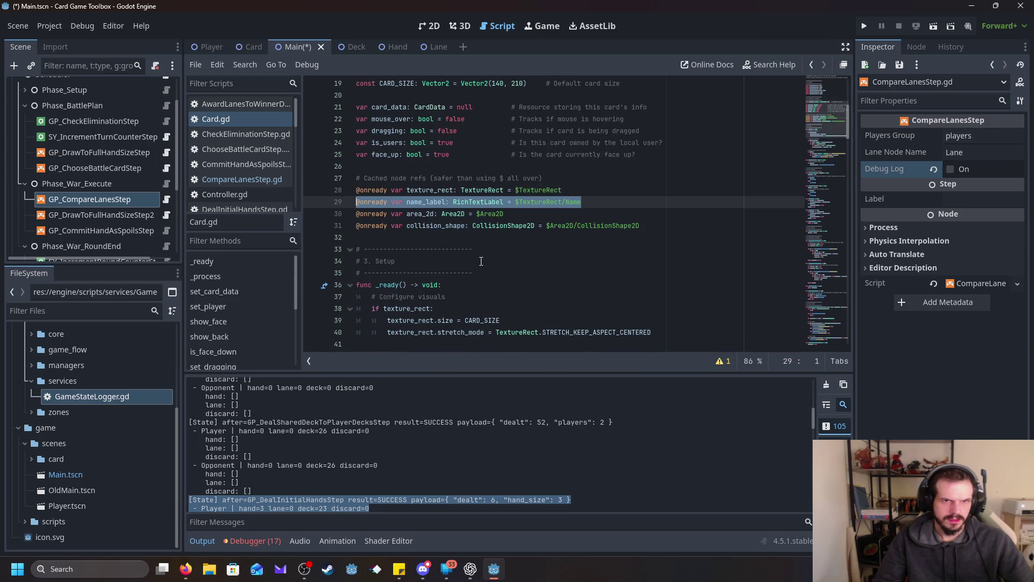
pyautogui.click(480, 261)
pyautogui.doubleClick(431, 203)
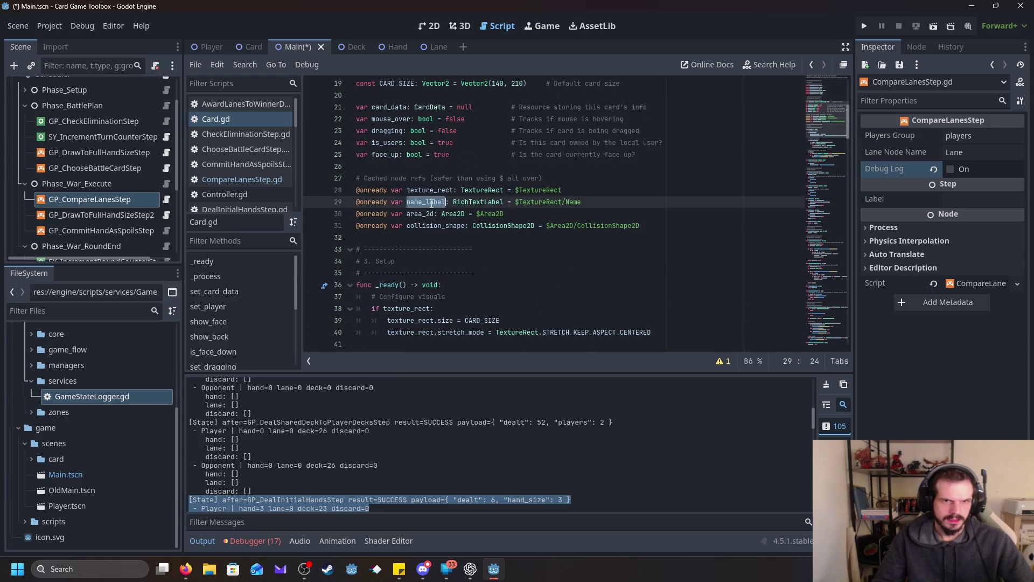
pyautogui.click(457, 237)
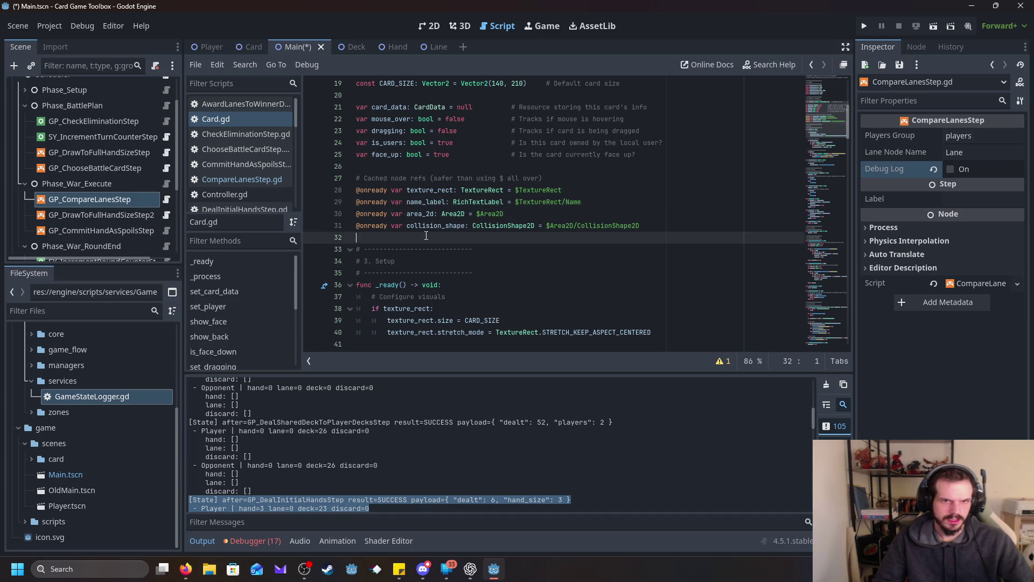
pyautogui.scroll(-4, 253, 208)
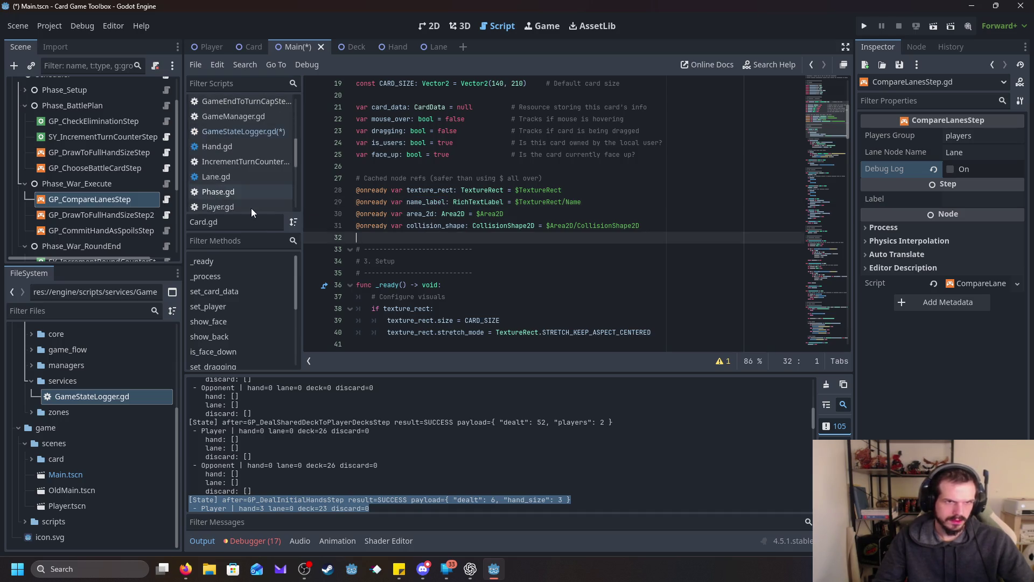
pyautogui.scroll(-1, 254, 175)
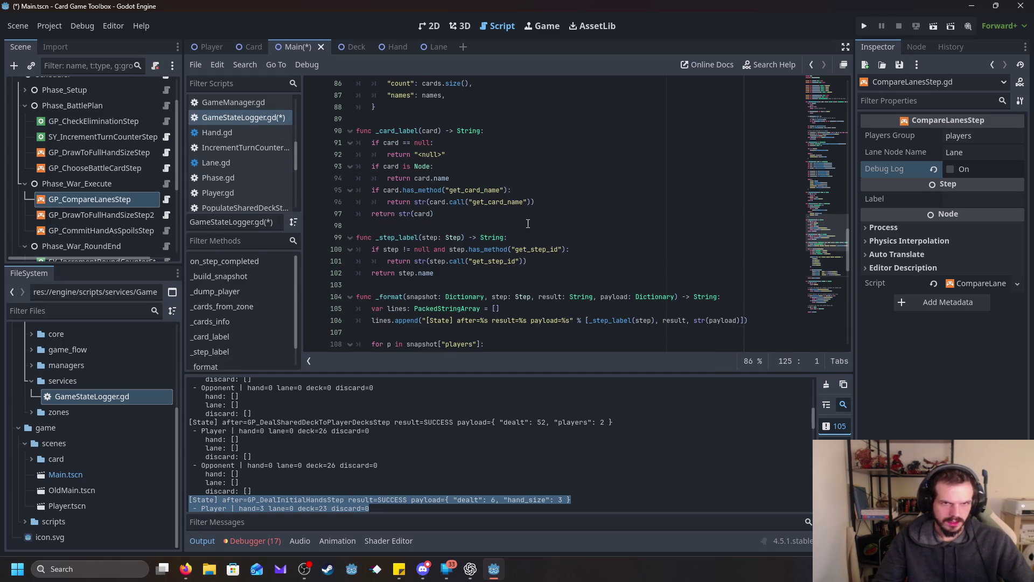
# - In _card_label, change 'card is Node' to 'card is Card' and '.name' to '.name_label'
pyautogui.click(454, 179)
pyautogui.click(444, 167)
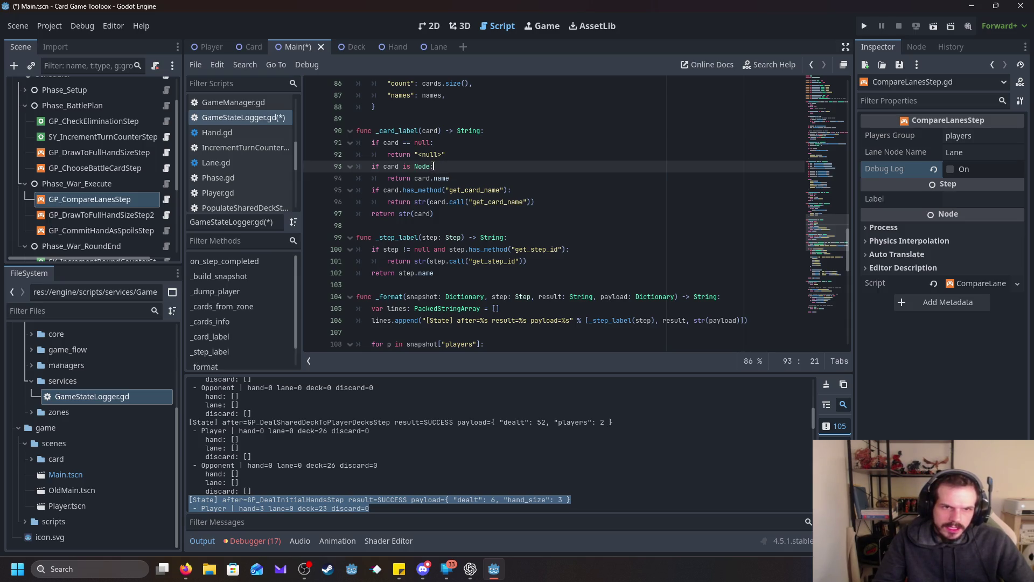
pyautogui.moveTo(434, 167); pyautogui.dragTo(415, 166)
pyautogui.write('Card')
pyautogui.press('Escape')
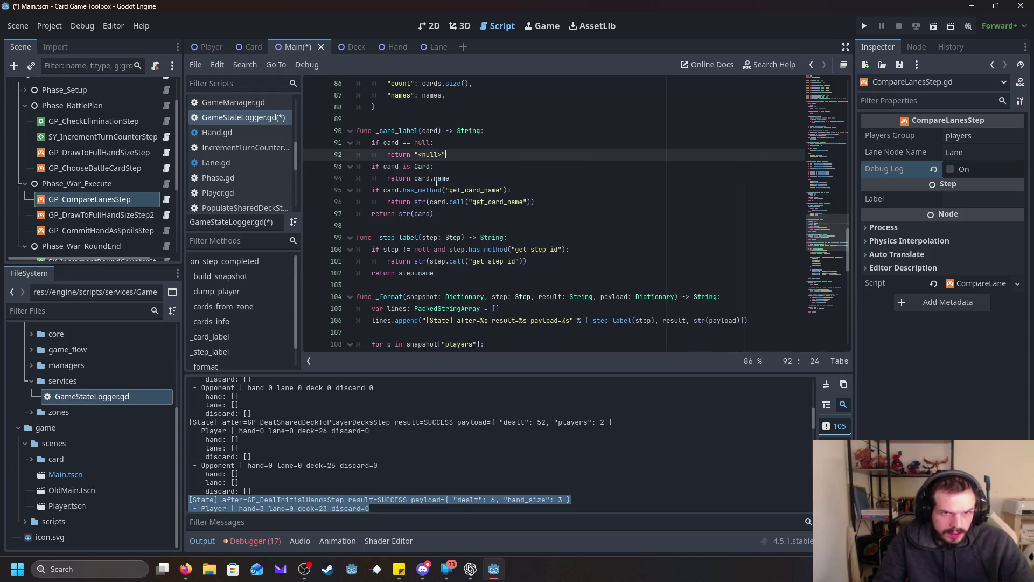
pyautogui.click(448, 177)
pyautogui.moveTo(454, 178); pyautogui.dragTo(429, 181)
pyautogui.write('.n')
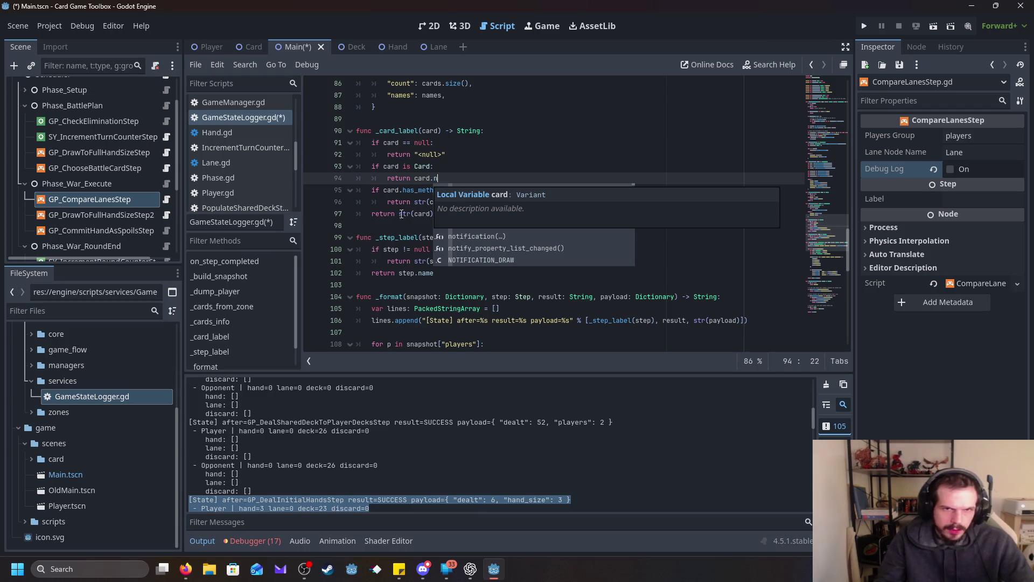
pyautogui.write('ame_label')
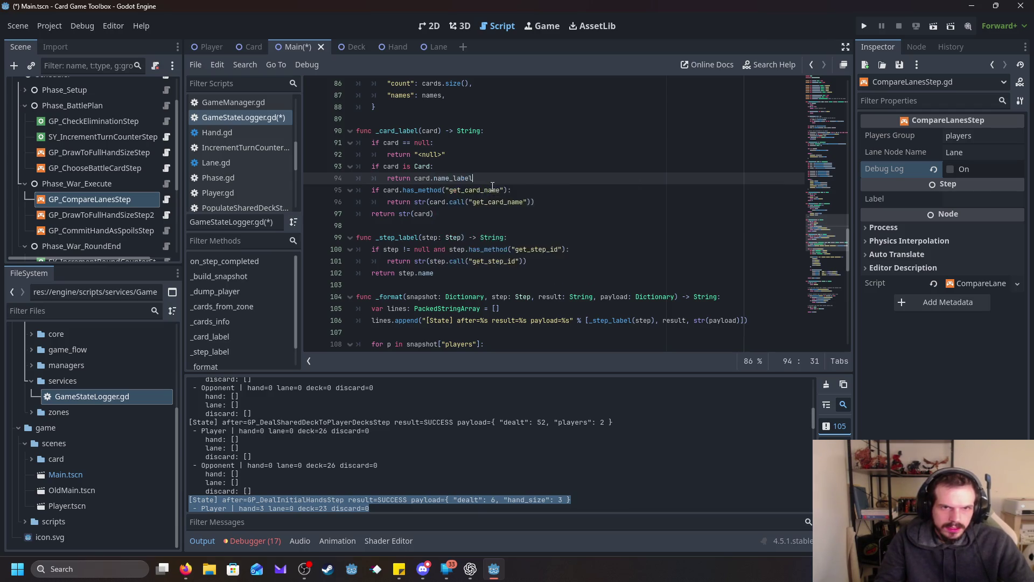
pyautogui.write('.')
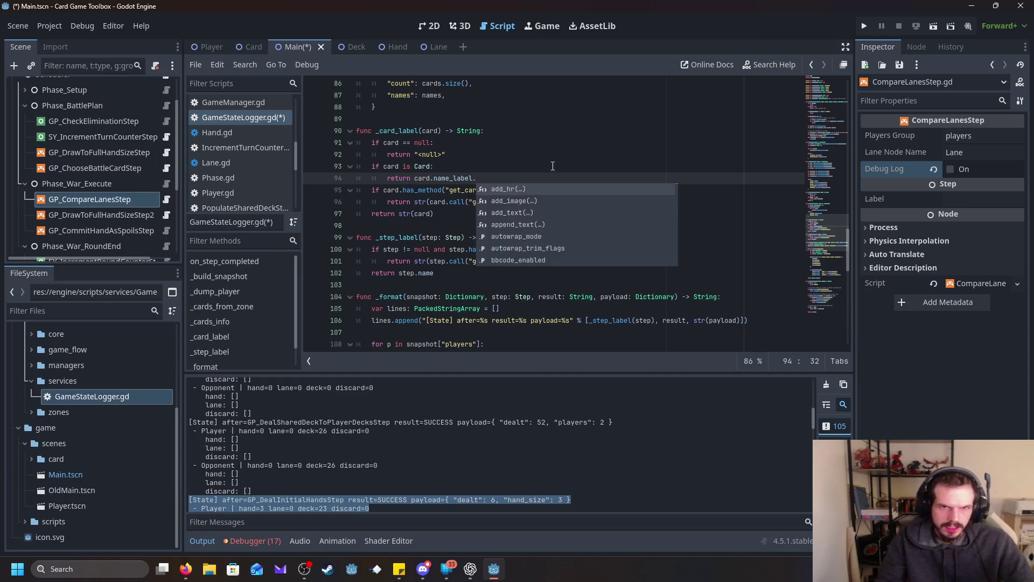
pyautogui.press('BackSpace')
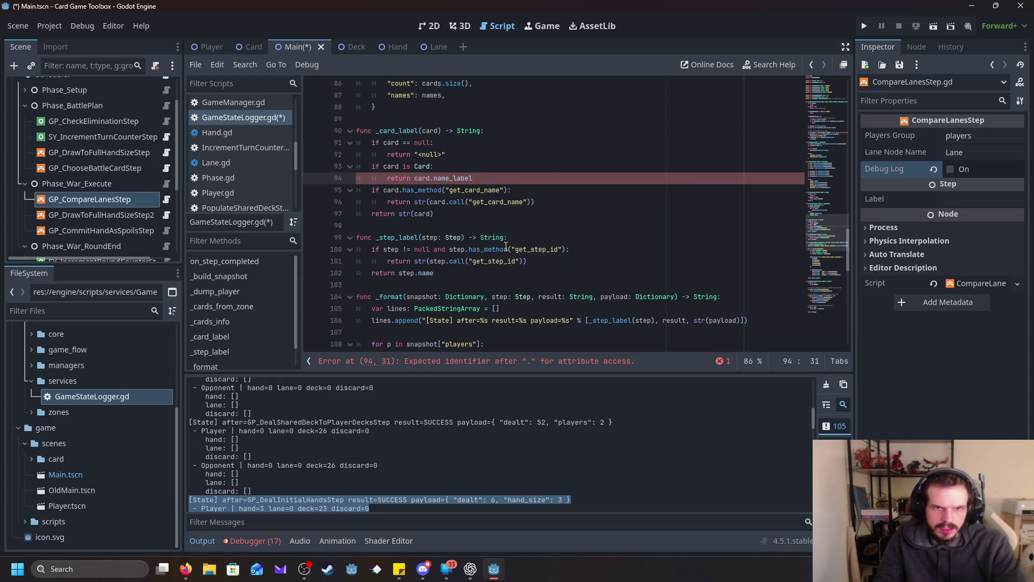
pyautogui.click(521, 249)
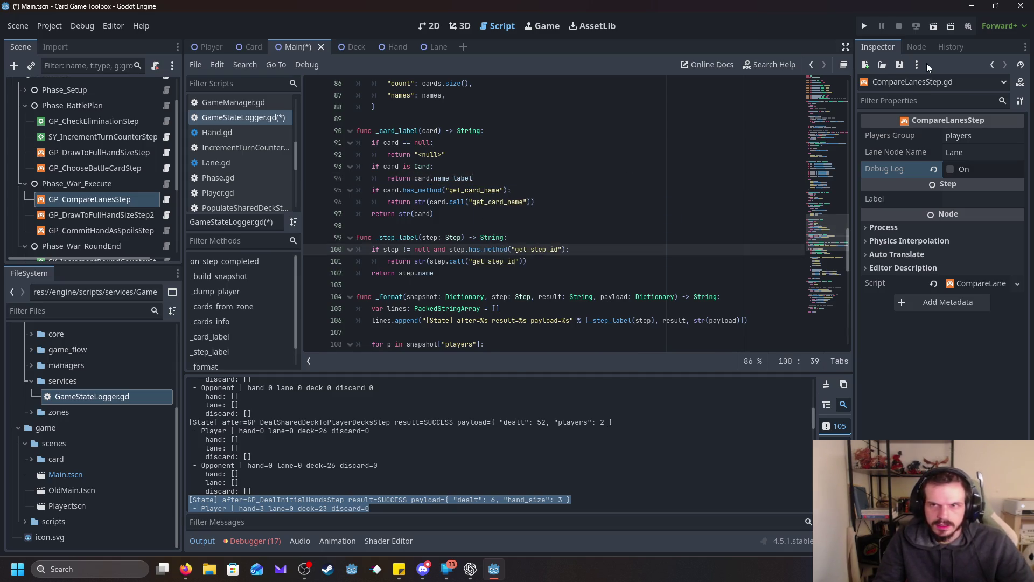
# - Run and stop the project, then show the Output log in a taller bottom panel
pyautogui.click(864, 26)
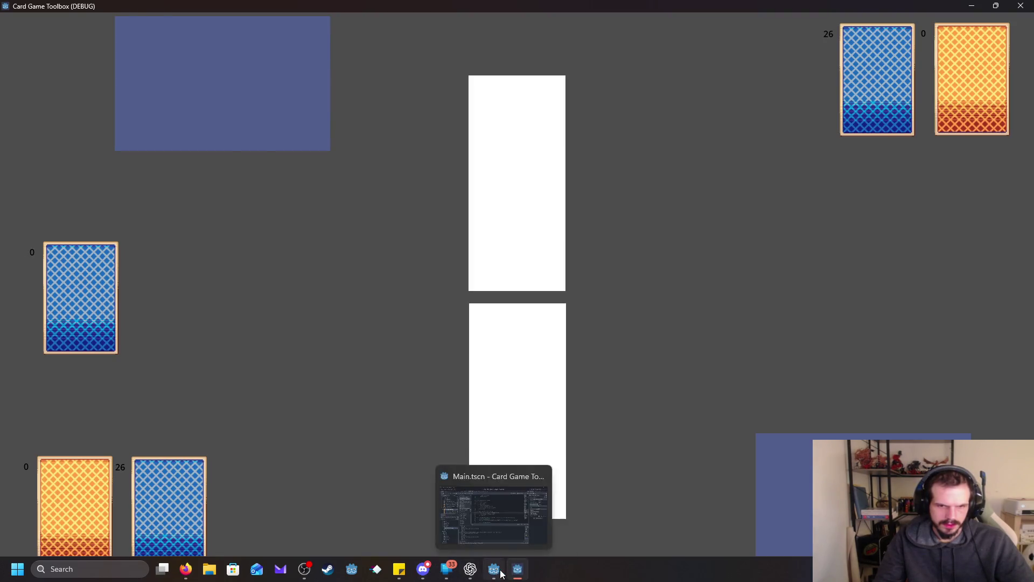
pyautogui.click(494, 569)
pyautogui.click(898, 27)
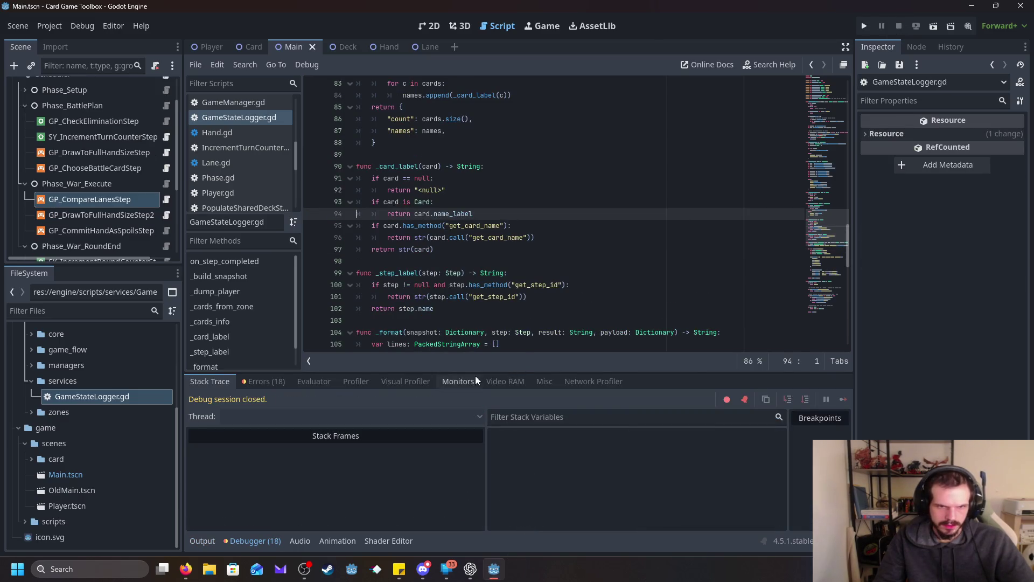
pyautogui.moveTo(521, 373); pyautogui.dragTo(521, 339)
pyautogui.click(202, 541)
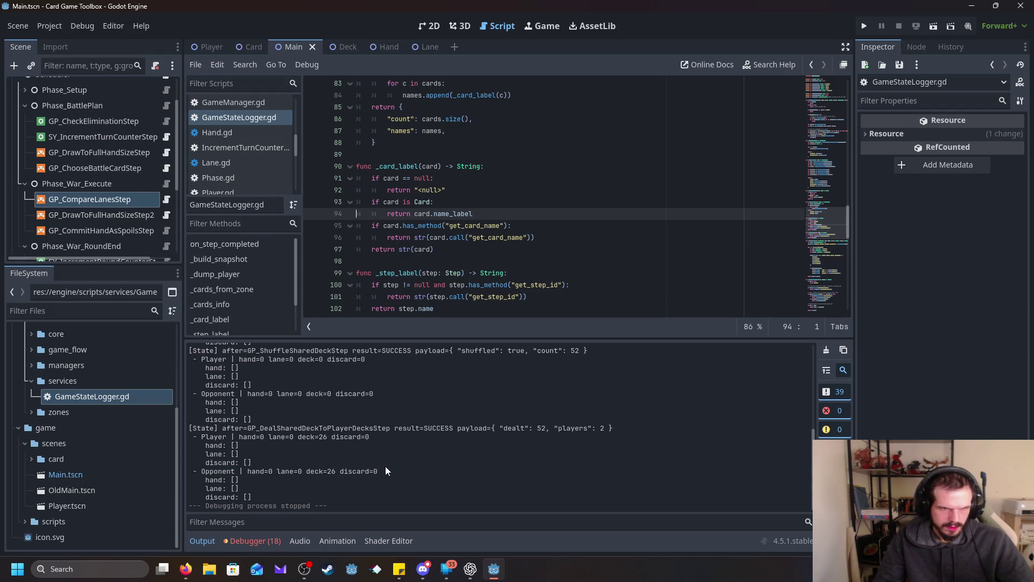
pyautogui.click(538, 262)
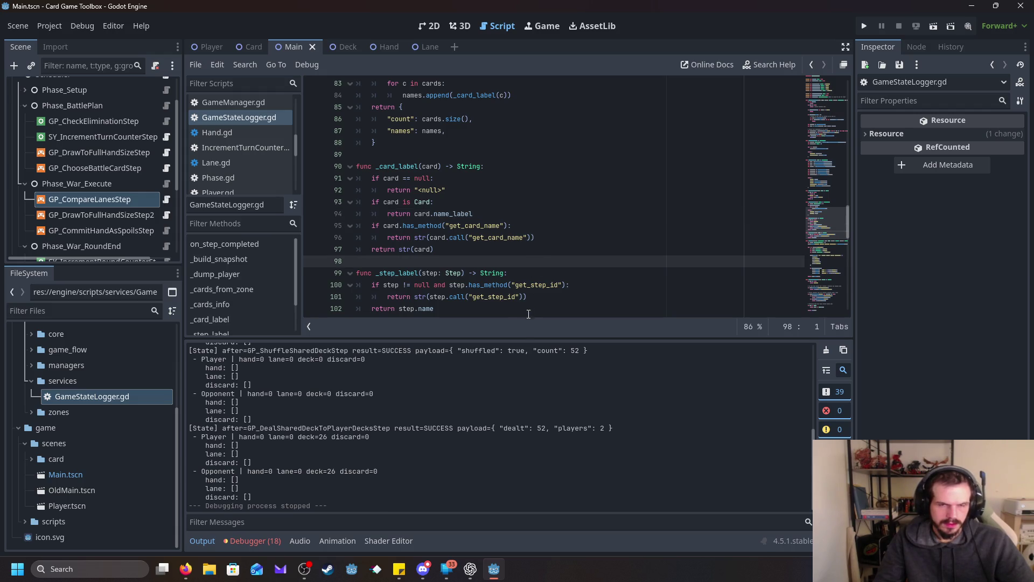
pyautogui.moveTo(519, 339); pyautogui.dragTo(519, 413)
pyautogui.scroll(-1, 419, 145)
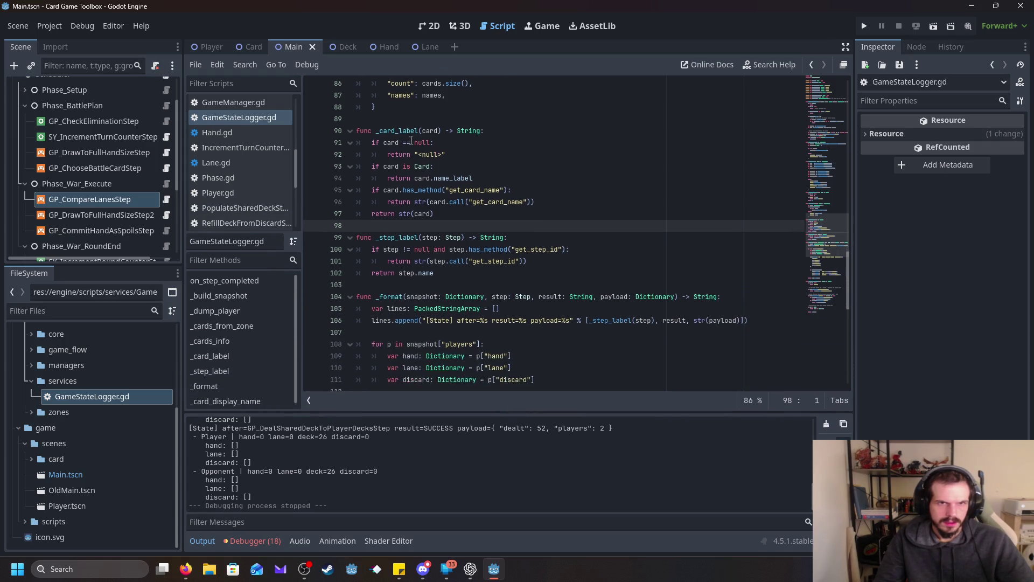
pyautogui.doubleClick(402, 130)
pyautogui.scroll(-12, 539, 242)
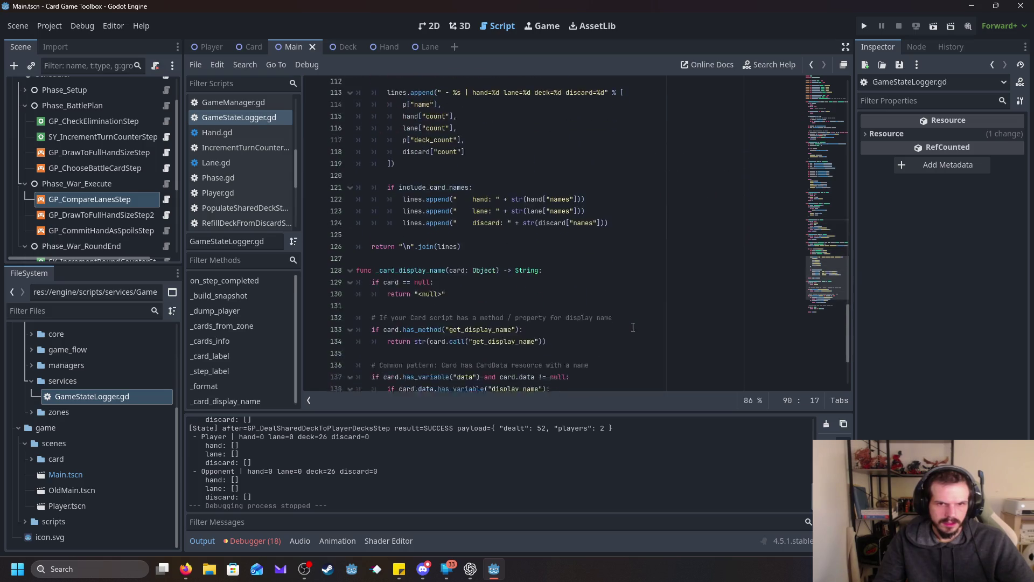
pyautogui.scroll(19, 633, 327)
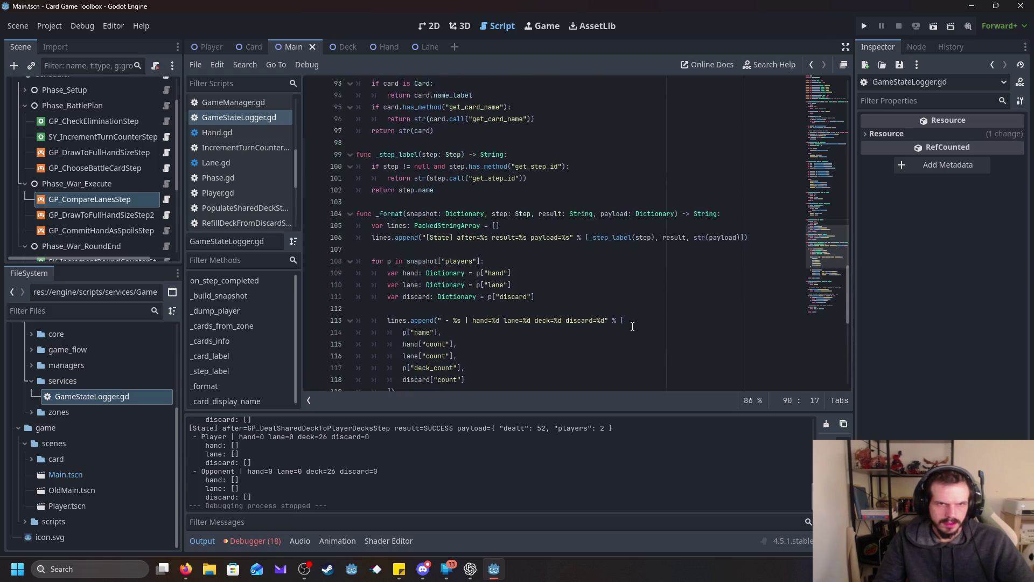
pyautogui.scroll(12, 633, 326)
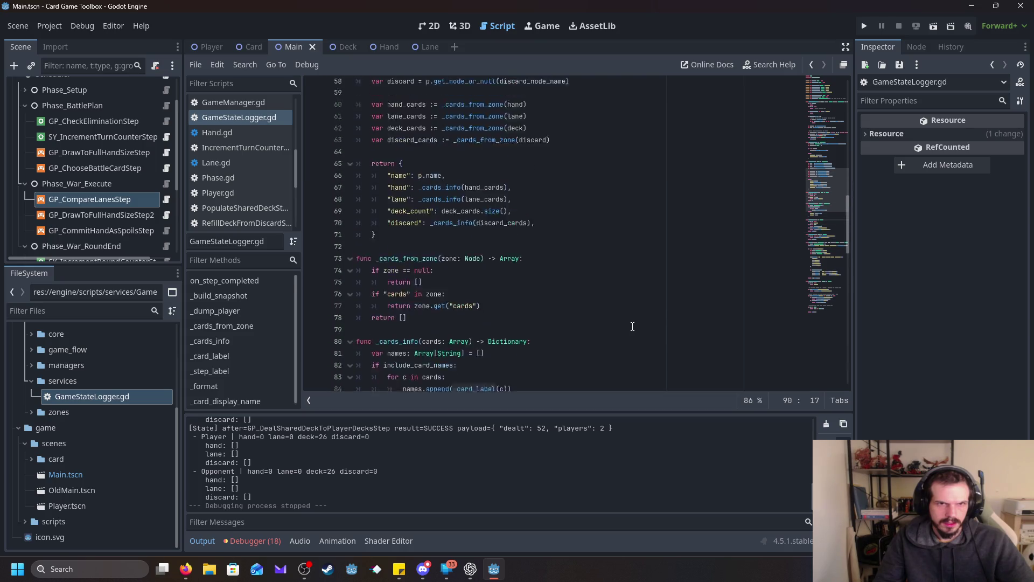
pyautogui.scroll(10, 632, 325)
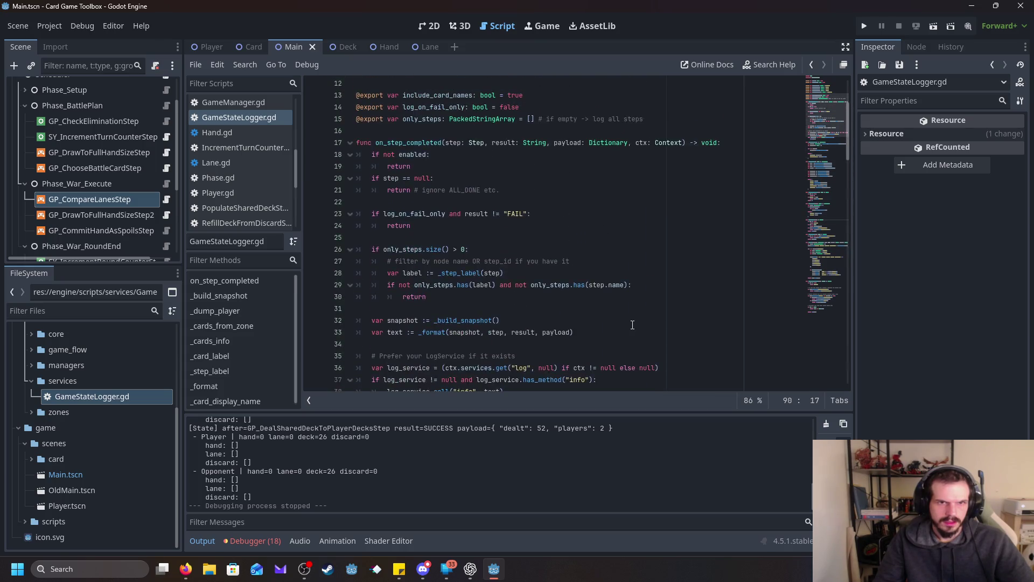
pyautogui.scroll(-20, 633, 325)
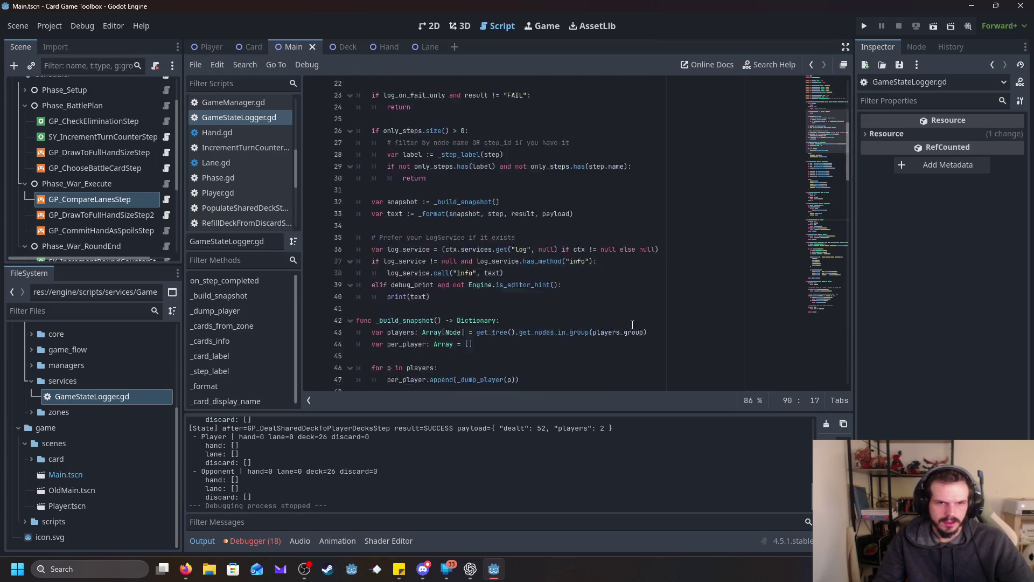
pyautogui.scroll(-2, 628, 318)
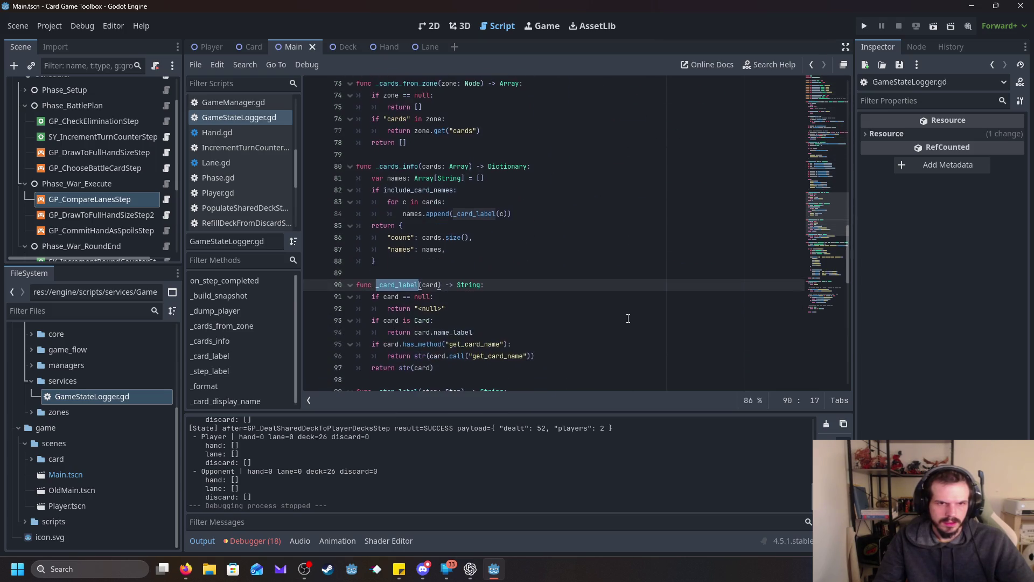
pyautogui.scroll(-15, 628, 319)
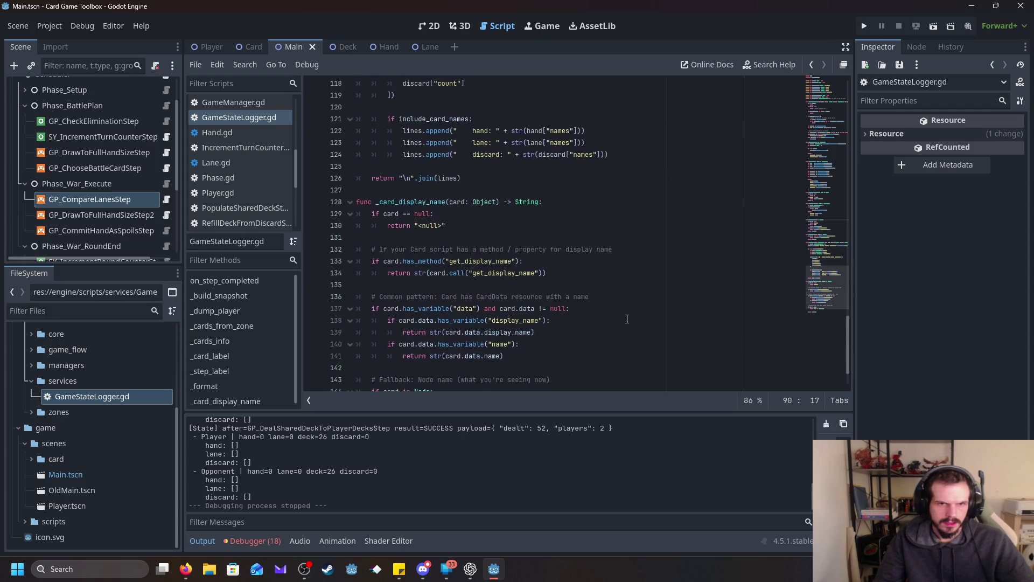
pyautogui.scroll(11, 627, 317)
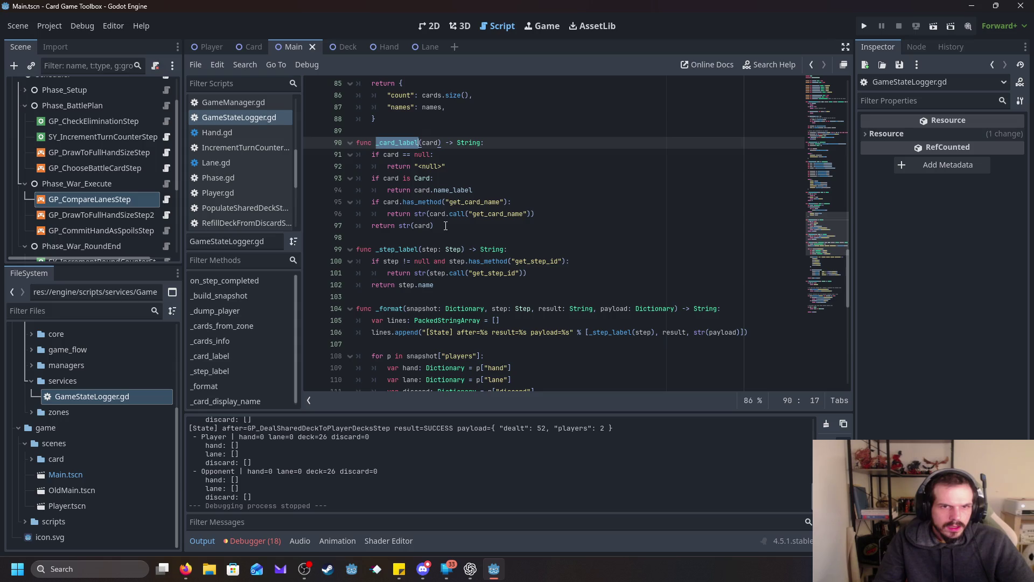
pyautogui.scroll(1, 446, 225)
pyautogui.scroll(-5, 446, 225)
pyautogui.scroll(5, 446, 225)
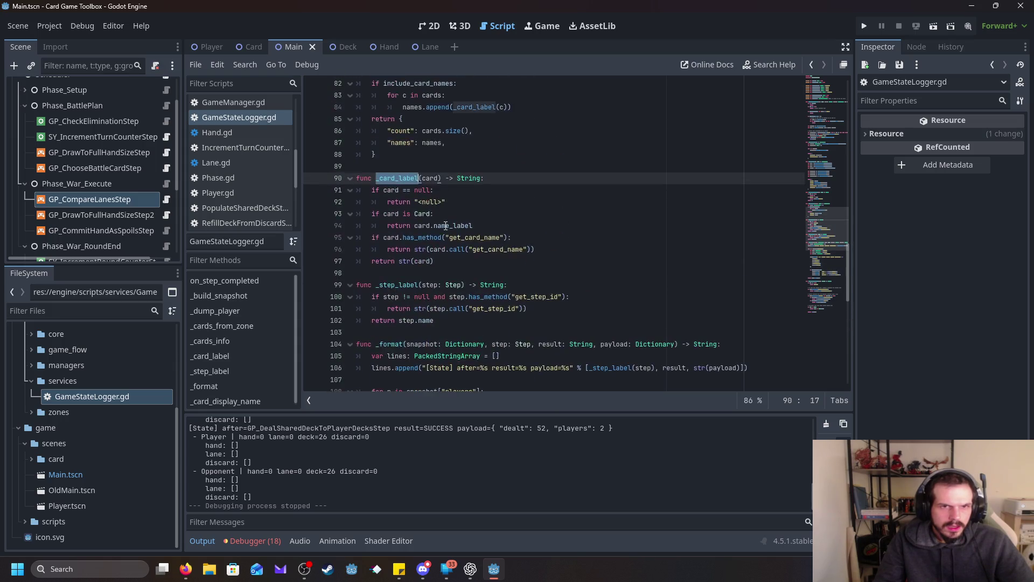
pyautogui.scroll(-14, 446, 225)
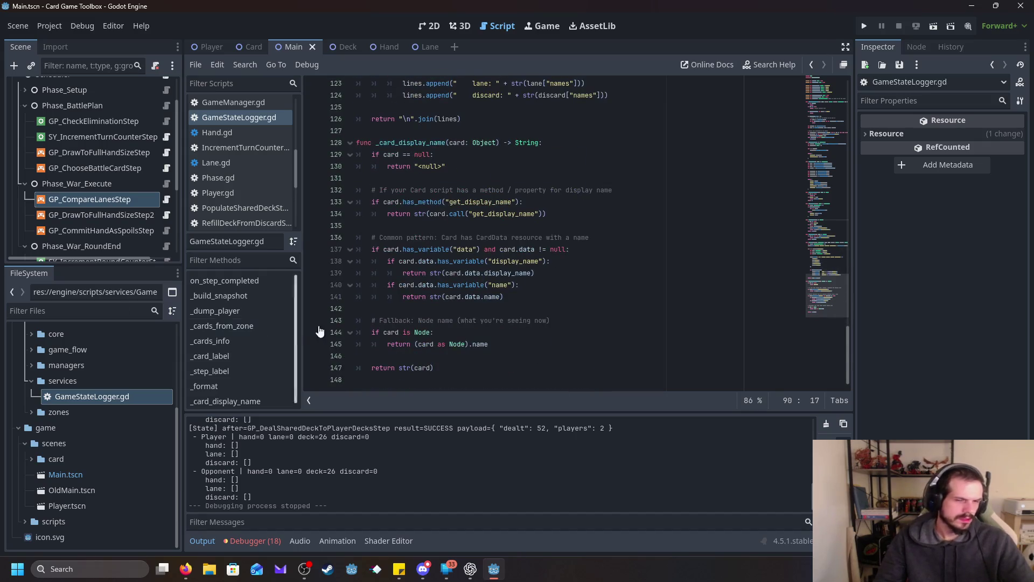
# - Delete the _card_display_name function from the end of GameStateLogger.gd
pyautogui.moveTo(455, 378)
pyautogui.mouseDown()
pyautogui.moveTo(388, 211)
pyautogui.moveTo(323, 143)
pyautogui.moveTo(308, 145)
pyautogui.mouseUp()
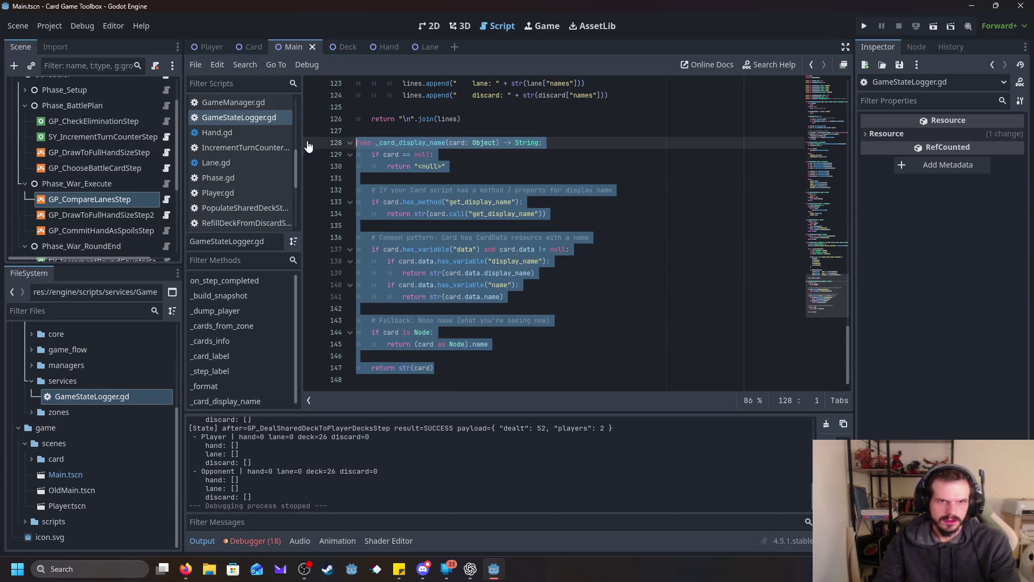
pyautogui.press('BackSpace')
pyautogui.press('BackSpace')
pyautogui.press('BackSpace')
pyautogui.scroll(15, 512, 259)
pyautogui.scroll(-2, 509, 283)
# - Select the _card_label and _format functions to copy them over to ChatGPT
pyautogui.click(490, 278)
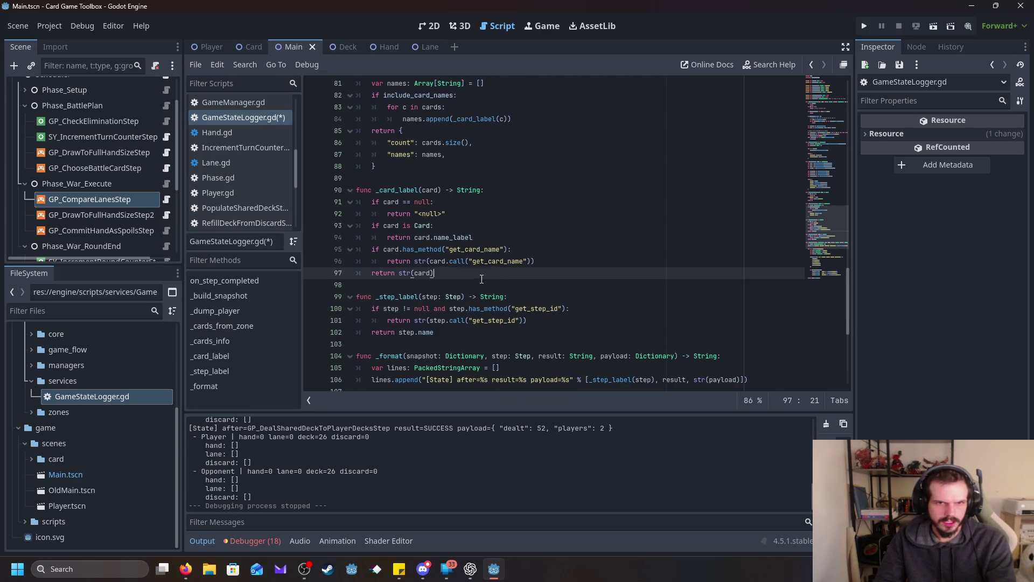
pyautogui.moveTo(449, 276)
pyautogui.mouseDown()
pyautogui.moveTo(322, 178)
pyautogui.moveTo(320, 190)
pyautogui.mouseUp()
pyautogui.hotkey('alt', 'Tab')
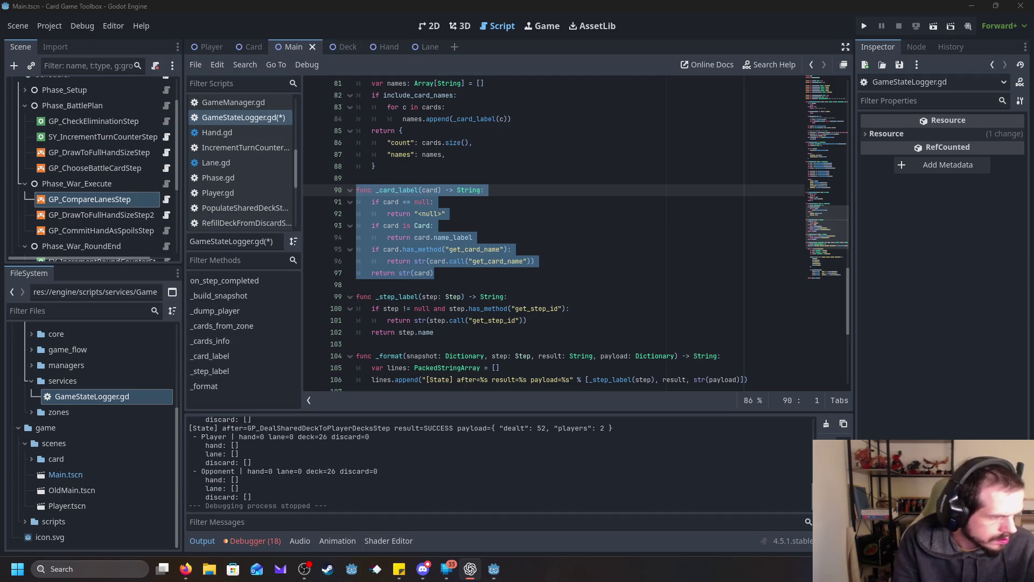
pyautogui.scroll(-7, 593, 276)
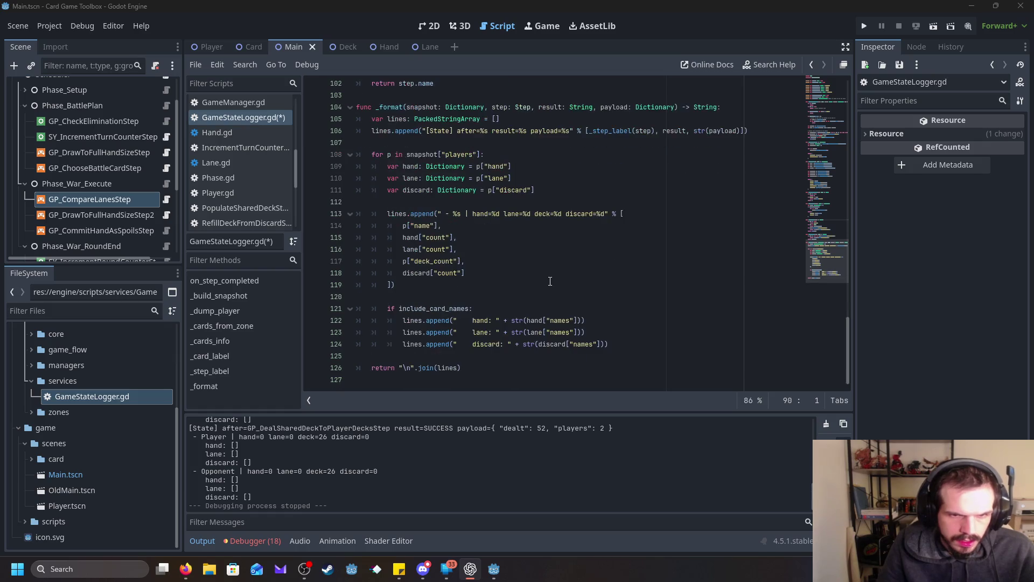
pyautogui.moveTo(475, 368)
pyautogui.mouseDown()
pyautogui.moveTo(323, 155)
pyautogui.moveTo(305, 113)
pyautogui.mouseUp()
pyautogui.hotkey('alt', 'Tab')
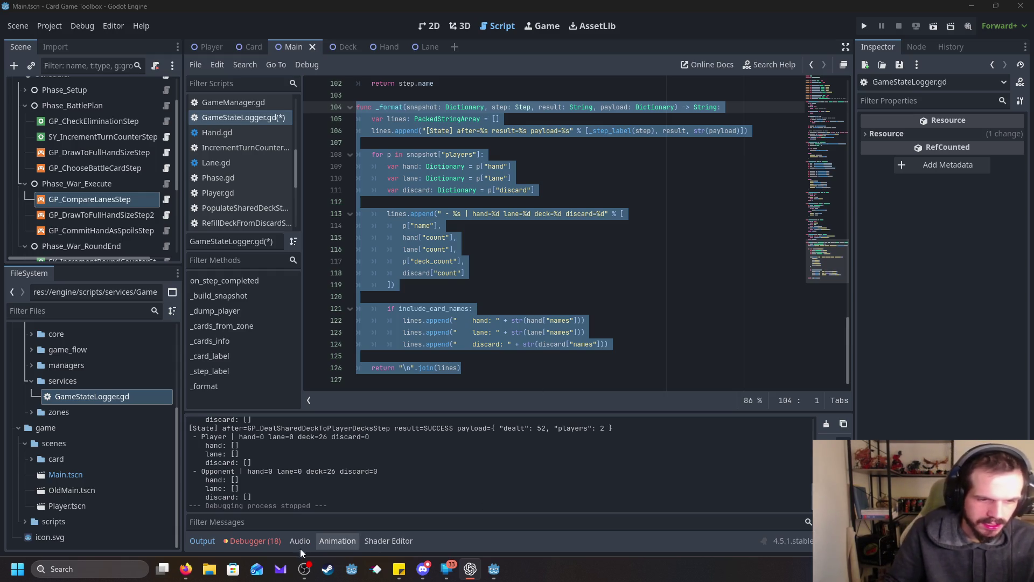
pyautogui.moveTo(314, 574)
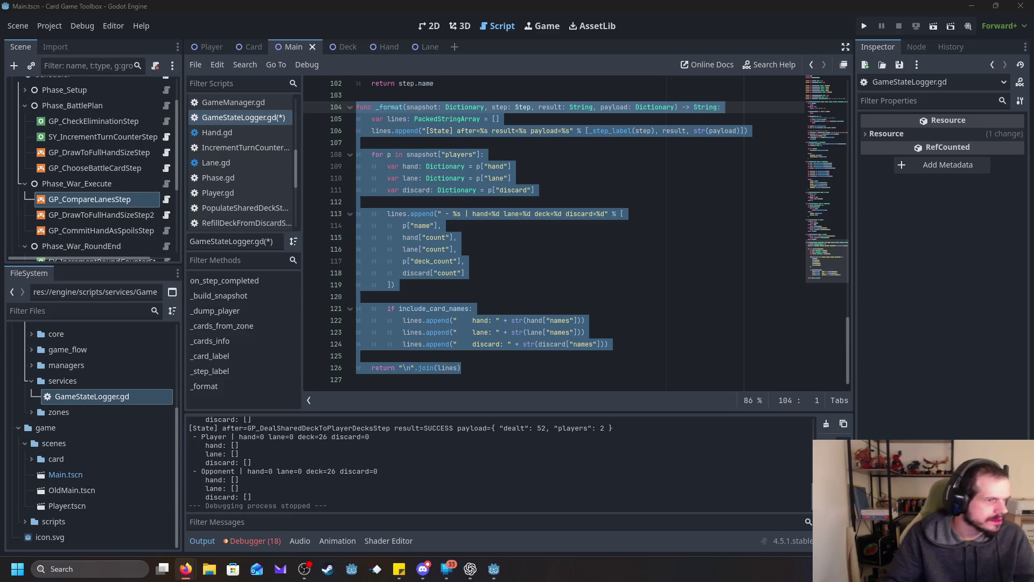
pyautogui.hotkey('alt', 'Tab')
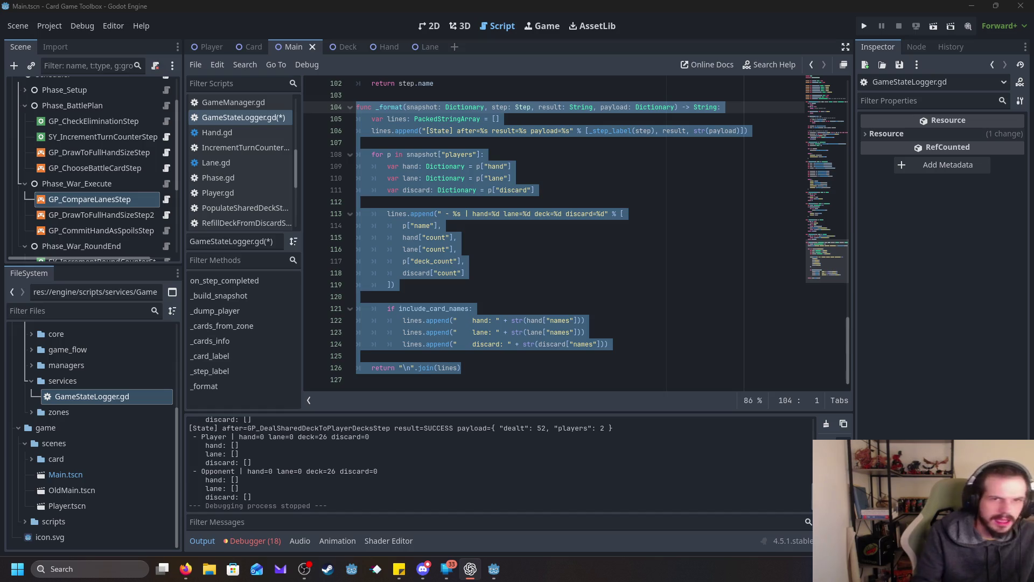
pyautogui.scroll(10, 533, 227)
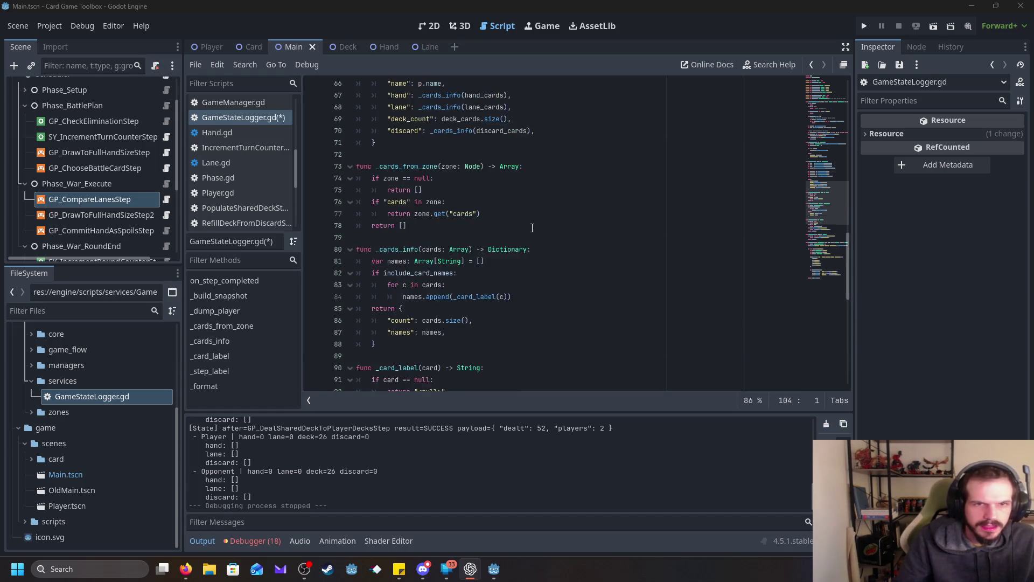
# - Search GameStateLogger.gd for 'hand[' and jump to the next match
pyautogui.scroll(2, 532, 227)
pyautogui.scroll(1, 532, 228)
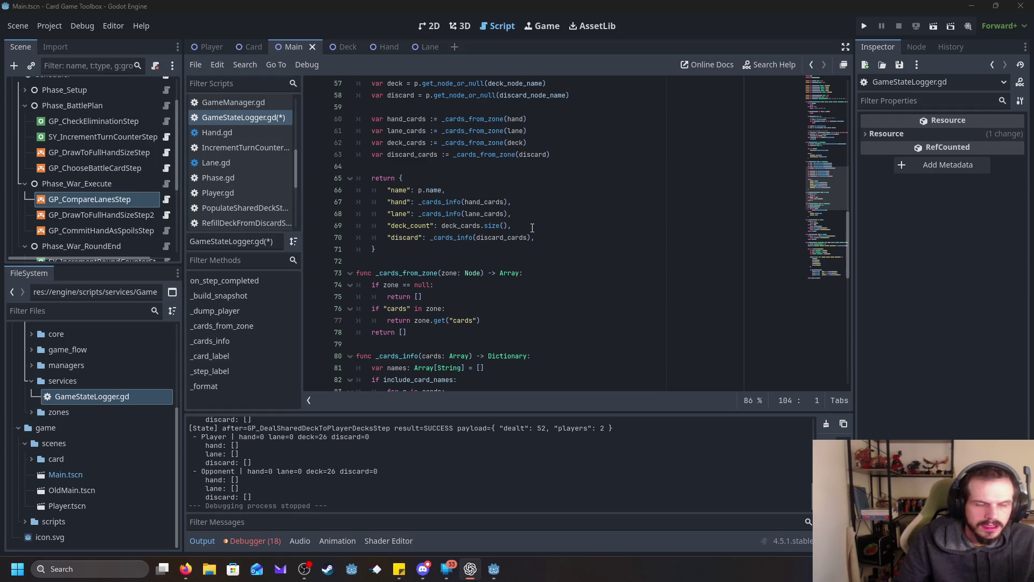
pyautogui.scroll(1, 532, 228)
pyautogui.scroll(-1, 532, 228)
pyautogui.scroll(-1, 533, 228)
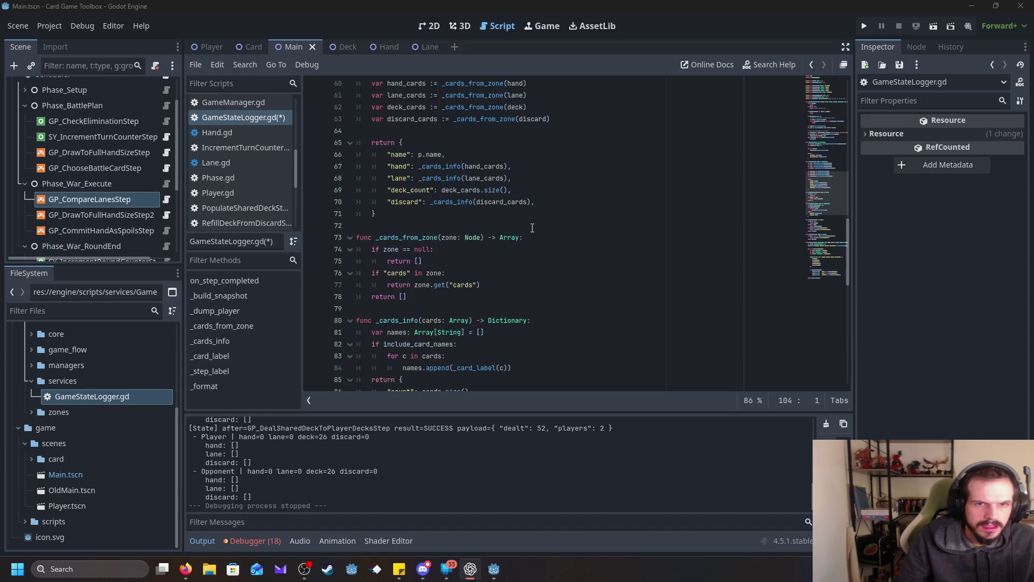
pyautogui.scroll(3, 532, 228)
pyautogui.scroll(2, 532, 228)
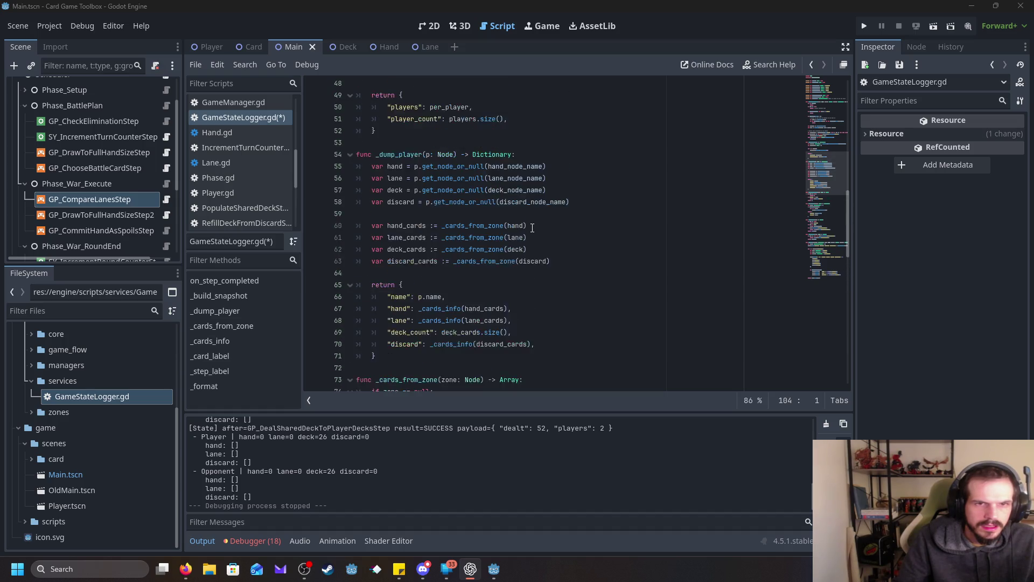
pyautogui.scroll(10, 532, 228)
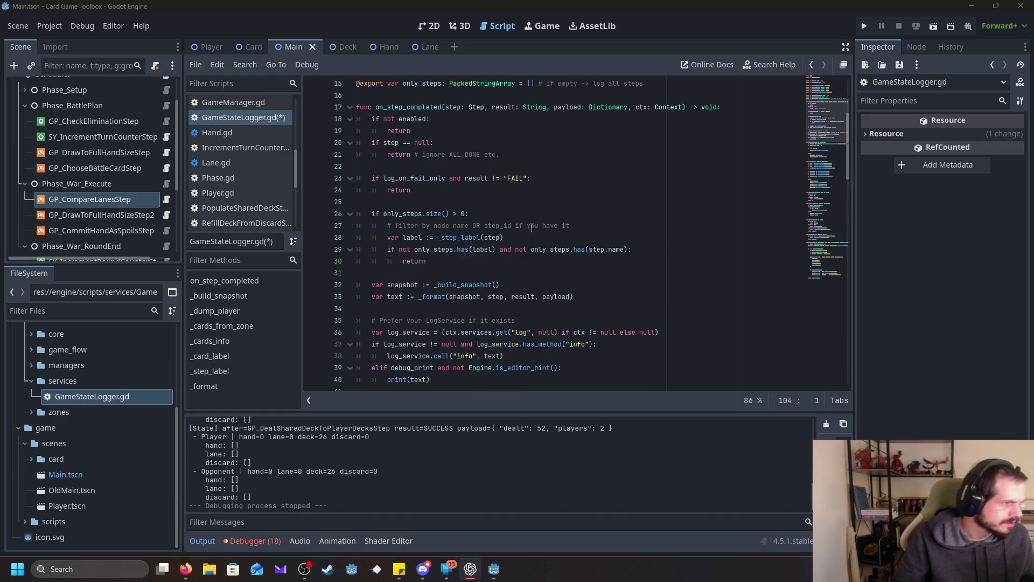
pyautogui.click(546, 203)
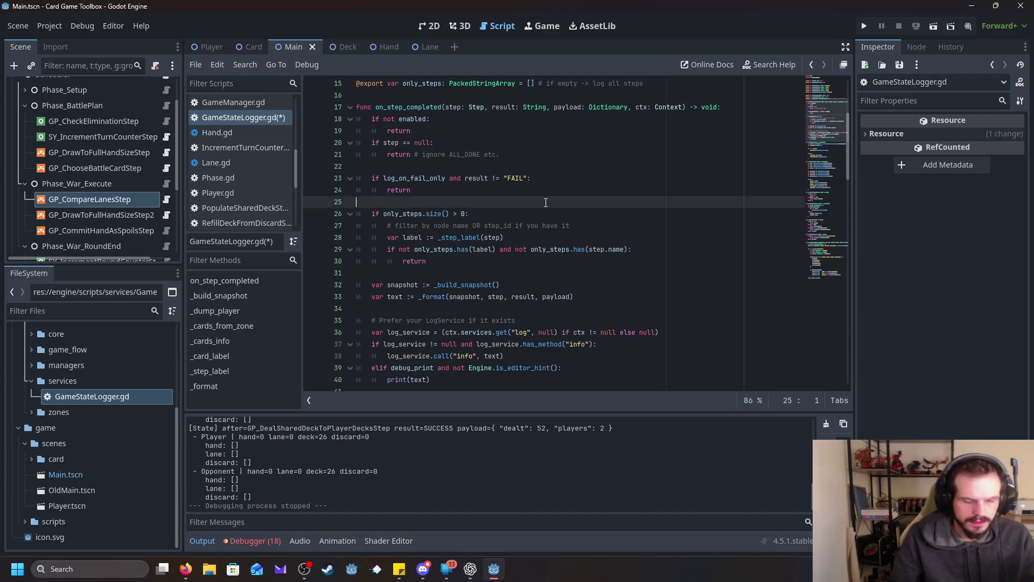
pyautogui.hotkey('ctrl', 'f')
pyautogui.write('hand')
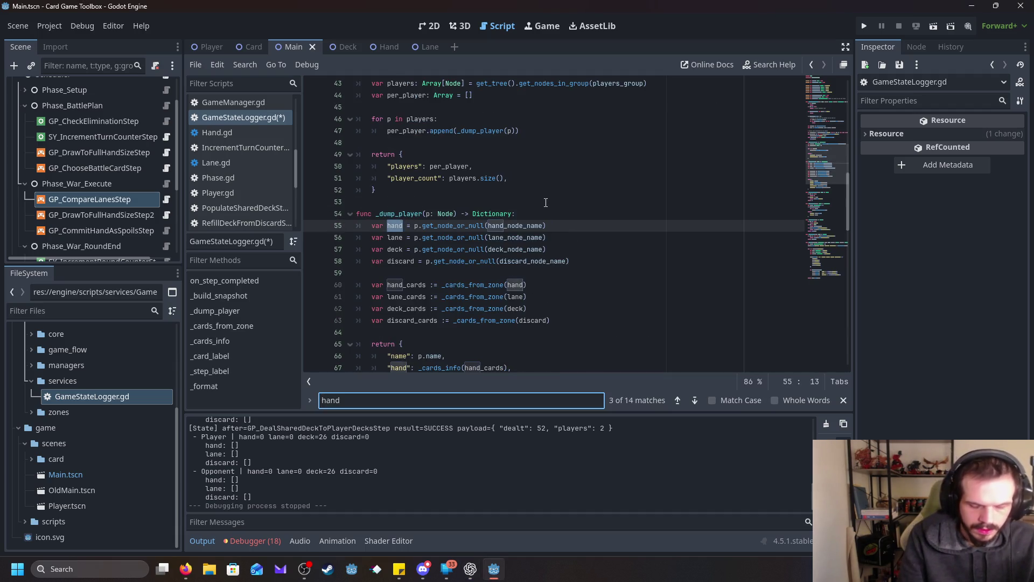
pyautogui.write('[')
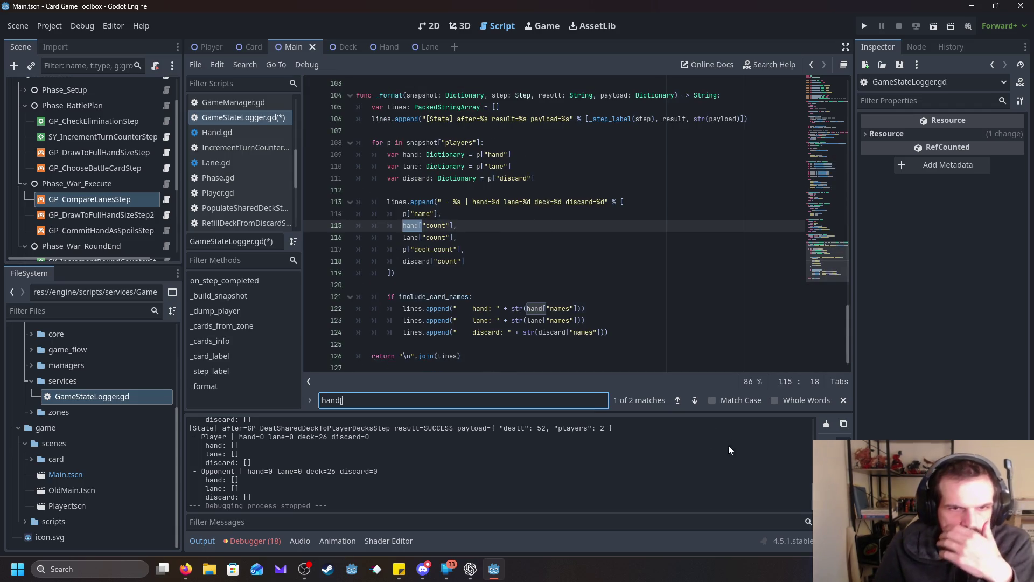
pyautogui.click(677, 400)
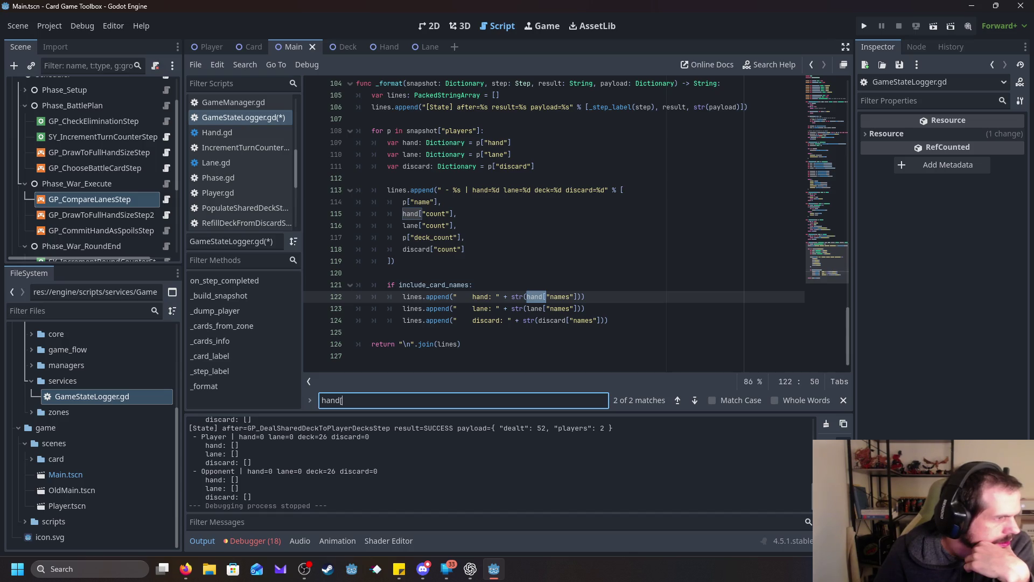
# - Review where hand names are read in _format and _dump_player, then return focus to the code
pyautogui.scroll(12, 644, 232)
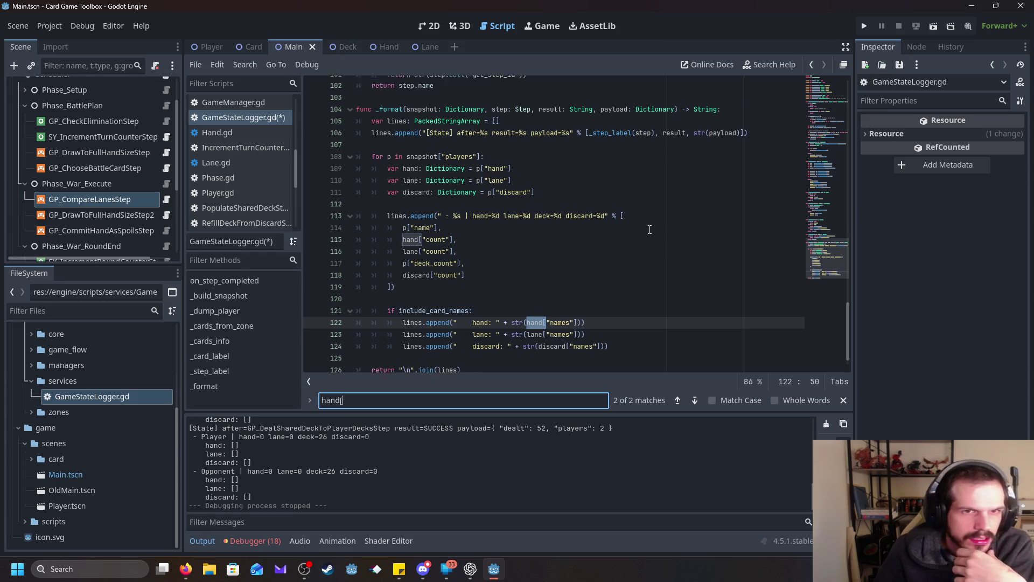
pyautogui.scroll(15, 644, 233)
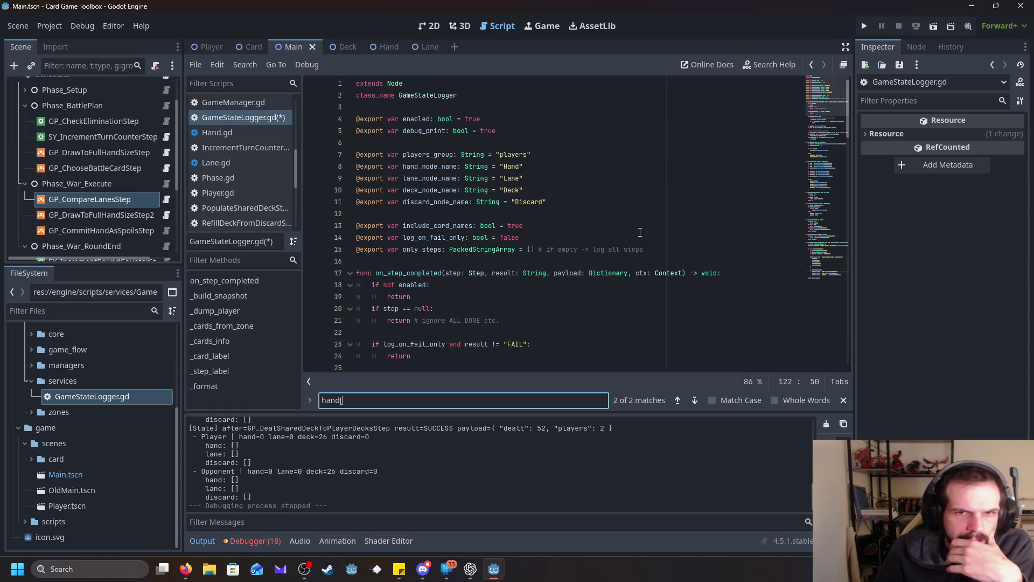
pyautogui.scroll(-3, 637, 232)
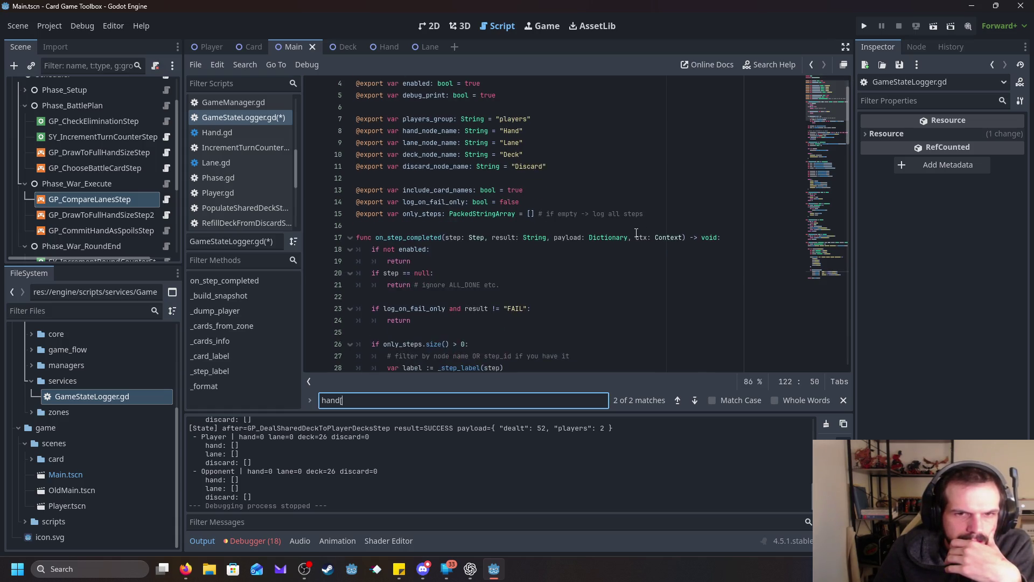
pyautogui.scroll(-20, 636, 233)
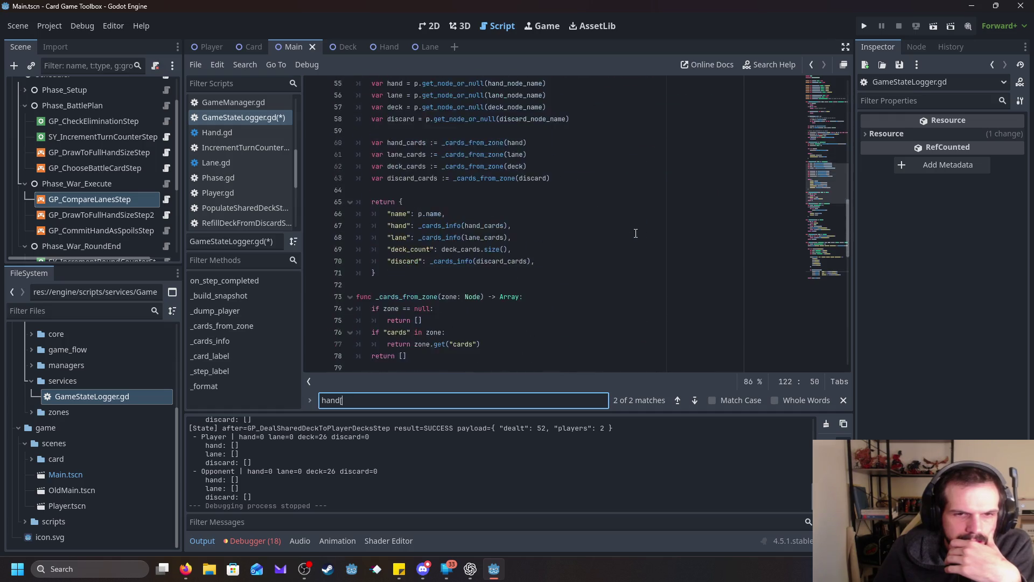
pyautogui.click(635, 235)
# - Undo and redo recent edits so _format's hand, lane and discard loops stay typed as Dictionary
pyautogui.press('Down')
pyautogui.press('Down')
pyautogui.press('Down')
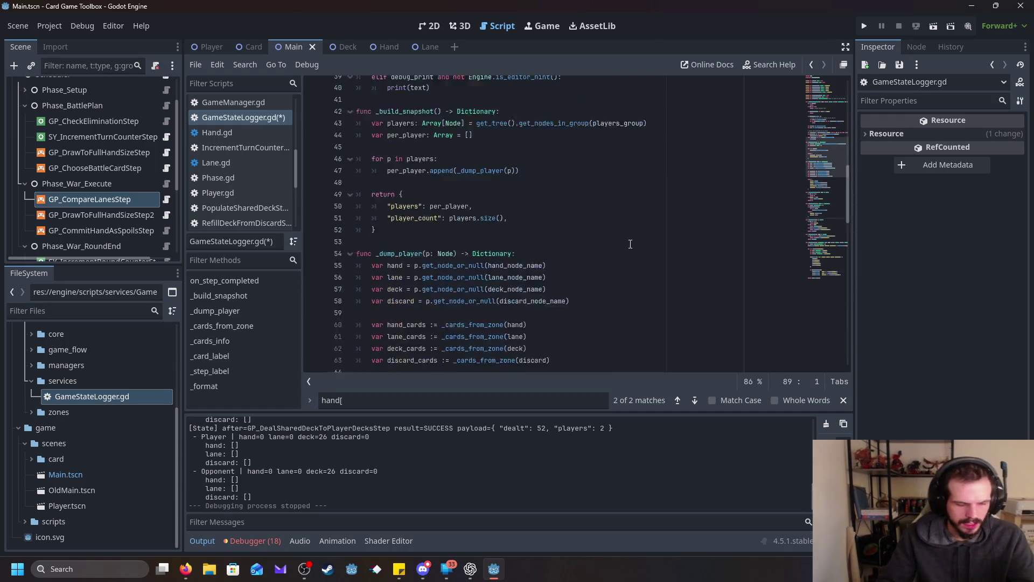
pyautogui.hotkey('ctrl', 'z')
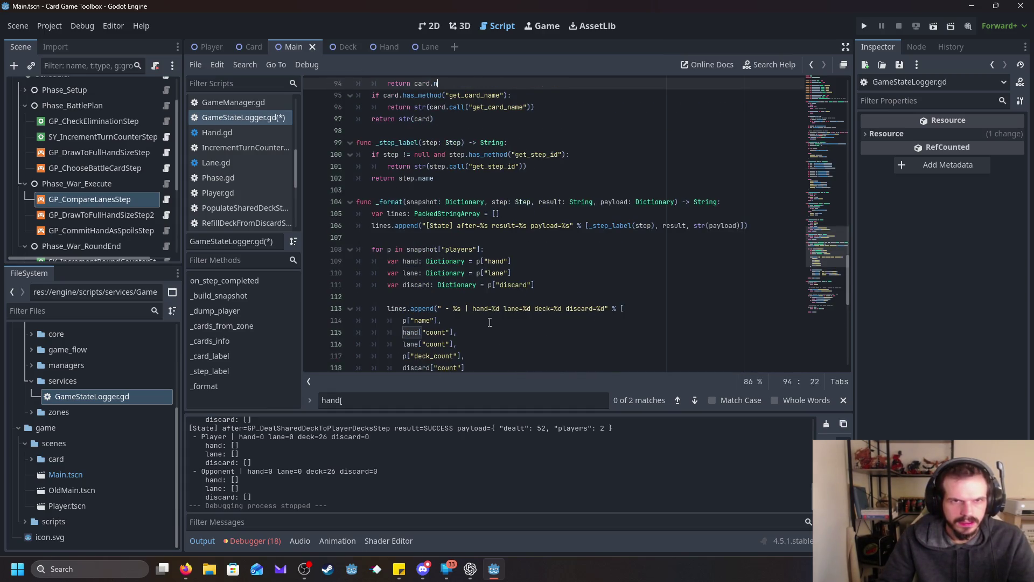
pyautogui.hotkey('ctrl', 'End')
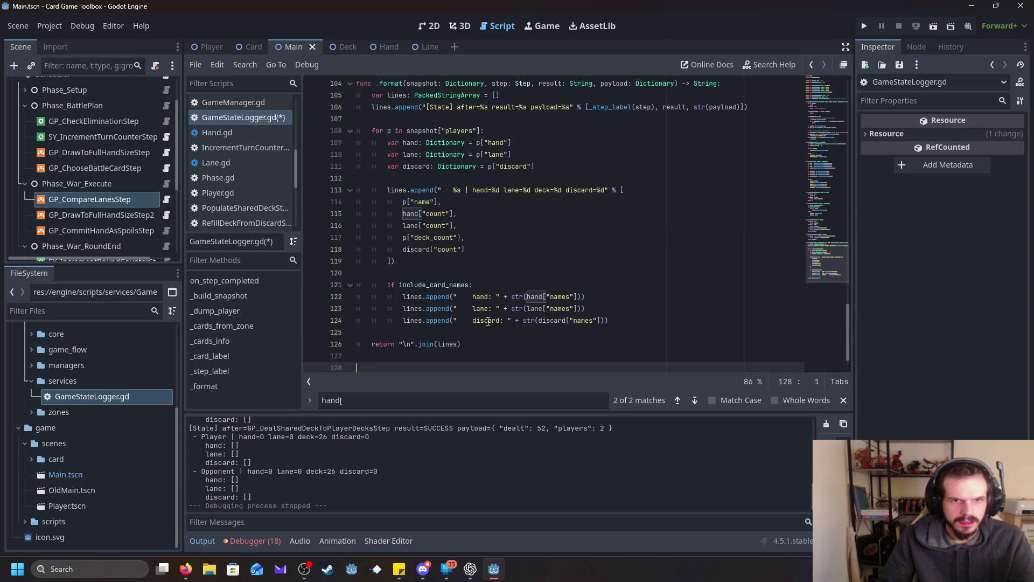
pyautogui.hotkey('ctrl', 'z')
pyautogui.hotkey('ctrl', 'z')
pyautogui.hotkey('ctrl', 'z')
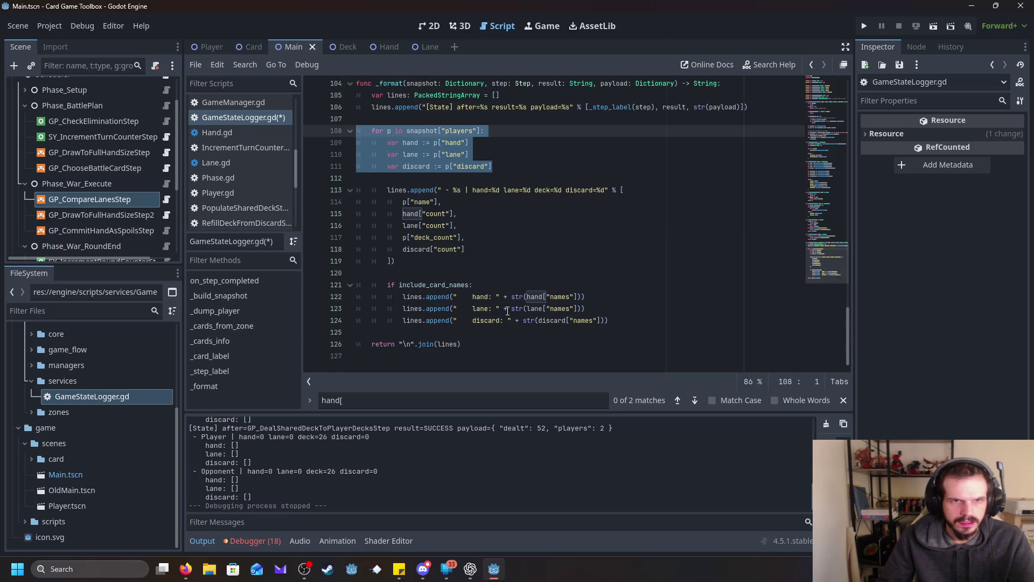
pyautogui.hotkey('ctrl', 'shift', 'z')
pyautogui.hotkey('ctrl', 'shift', 'z')
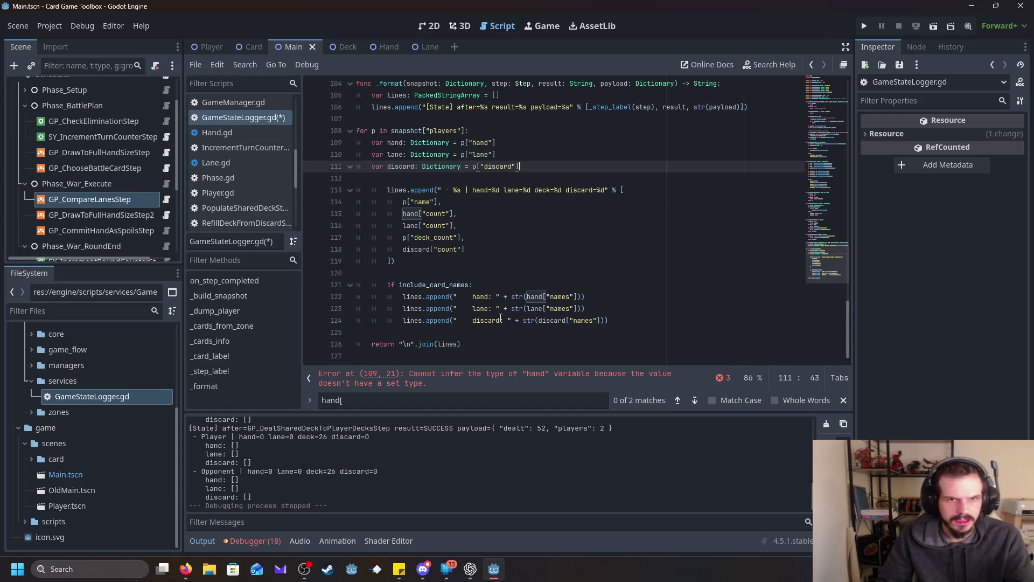
pyautogui.hotkey('ctrl', 'z')
pyautogui.hotkey('ctrl', 'z')
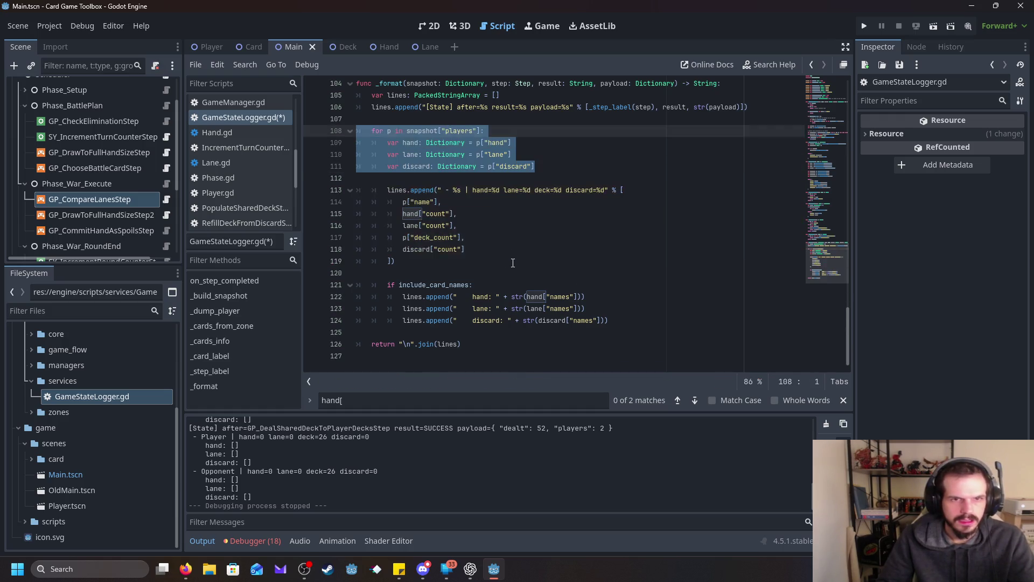
# - Launch the project to test the logger
pyautogui.scroll(5, 516, 261)
pyautogui.scroll(10, 515, 261)
pyautogui.click(864, 27)
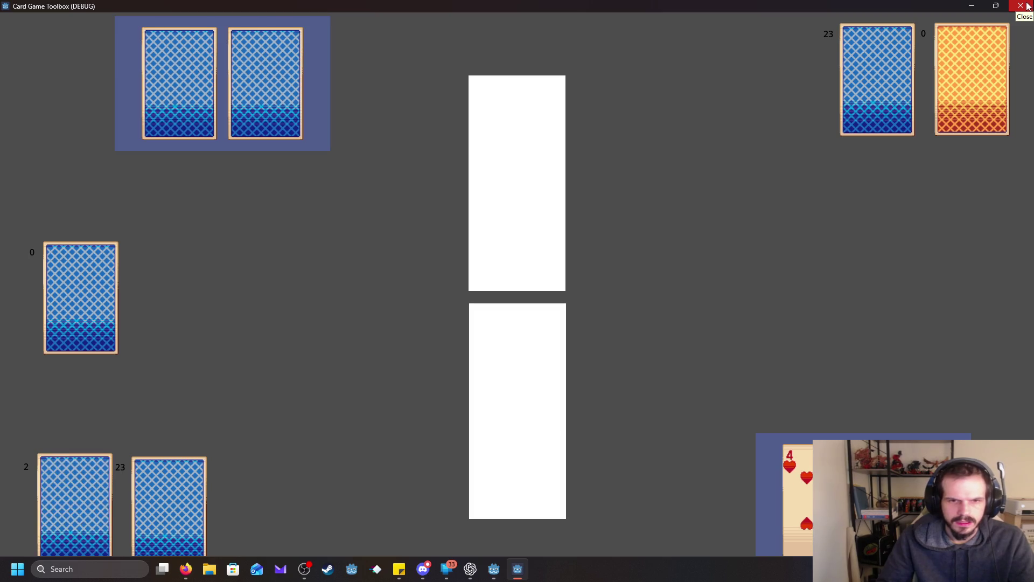
pyautogui.click(1021, 6)
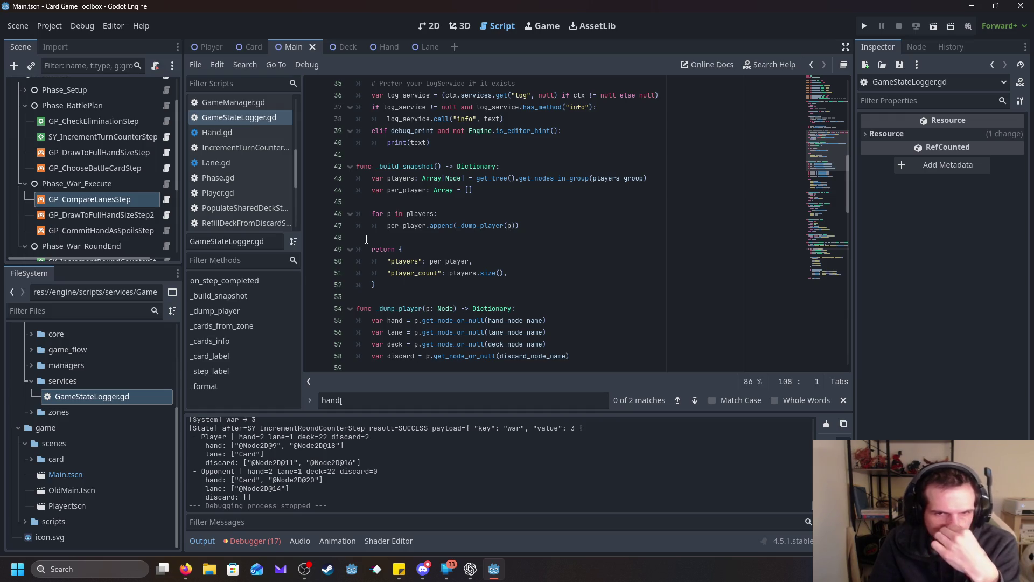
pyautogui.scroll(-8, 460, 289)
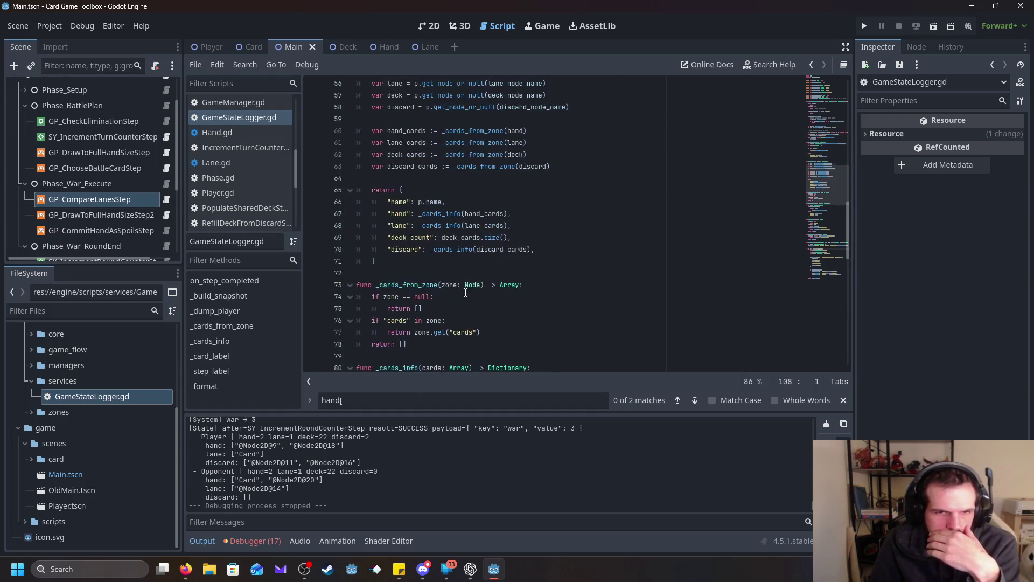
pyautogui.scroll(-12, 466, 292)
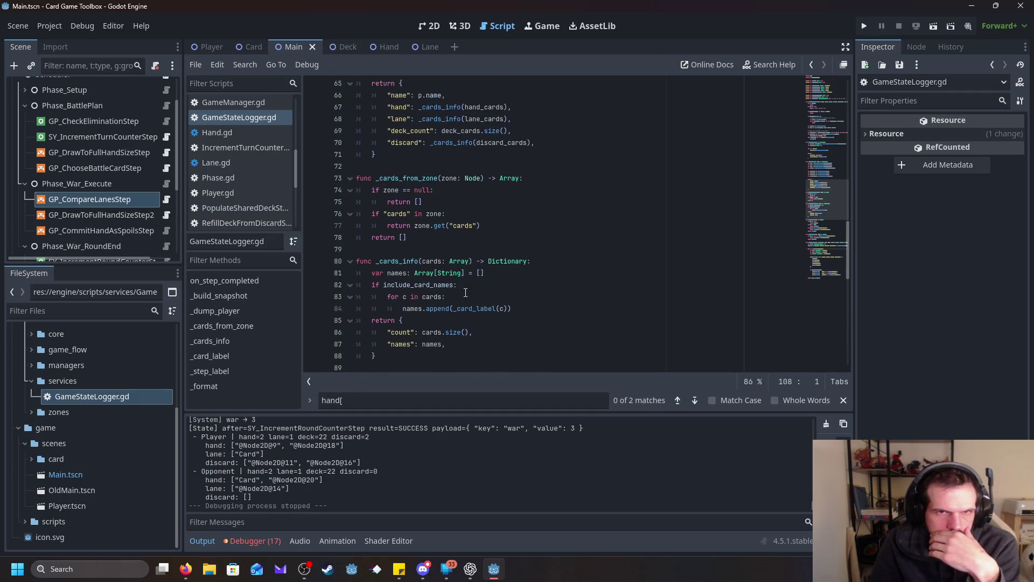
pyautogui.scroll(-3, 466, 293)
pyautogui.click(602, 296)
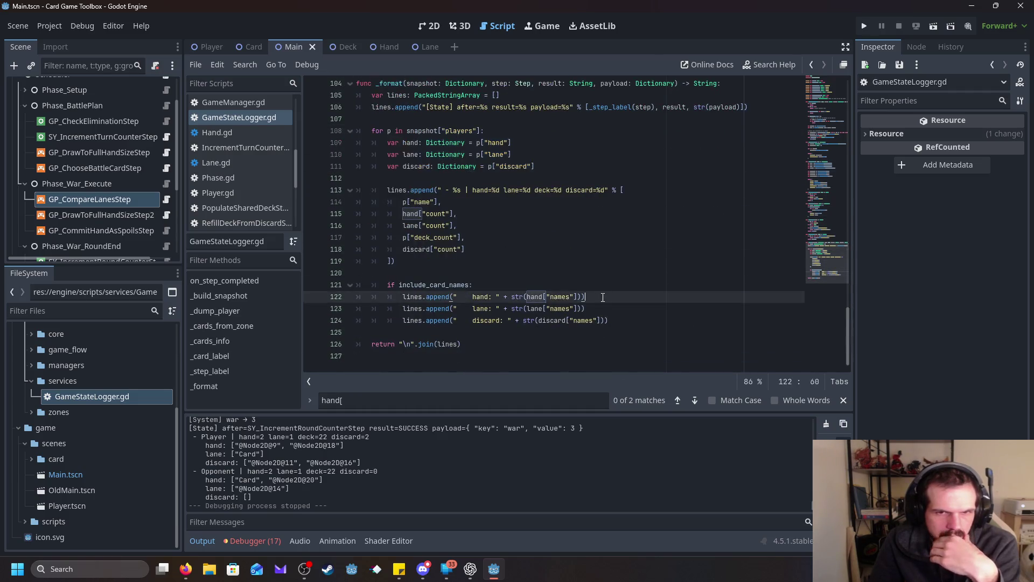
pyautogui.click(561, 320)
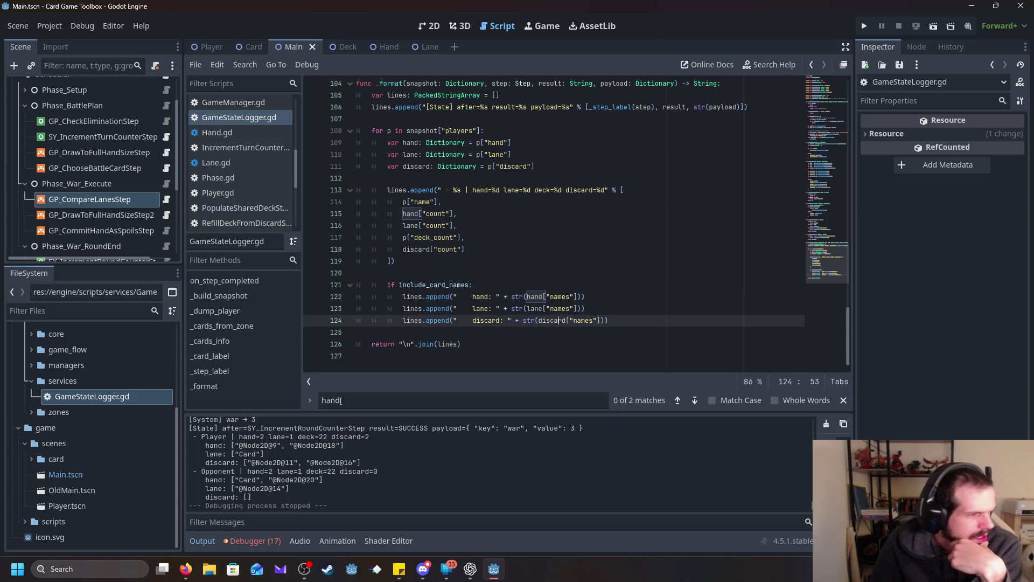
pyautogui.hotkey('alt', 'Tab')
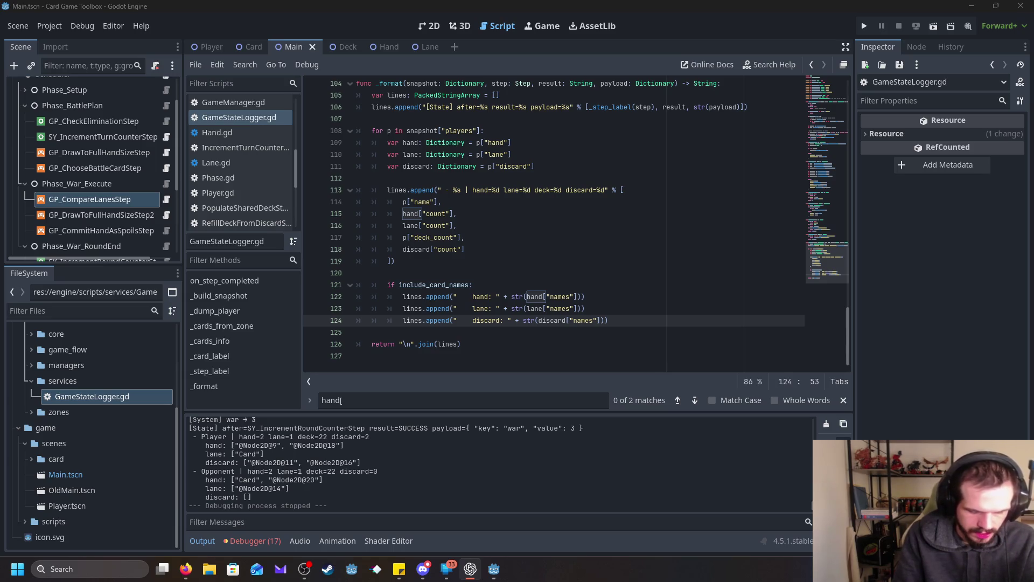
pyautogui.moveTo(585, 297); pyautogui.dragTo(278, 295)
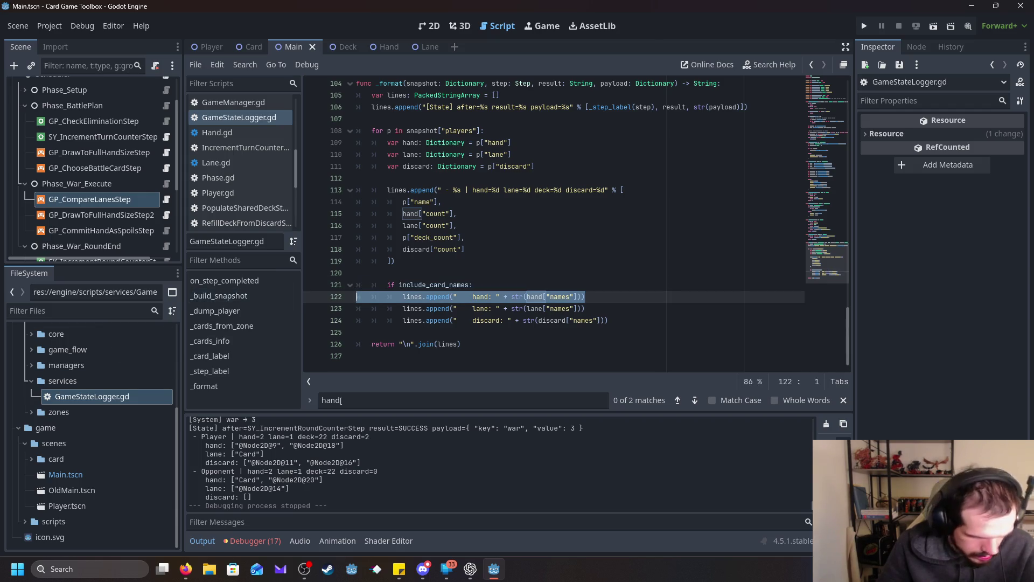
pyautogui.hotkey('alt', 'Tab')
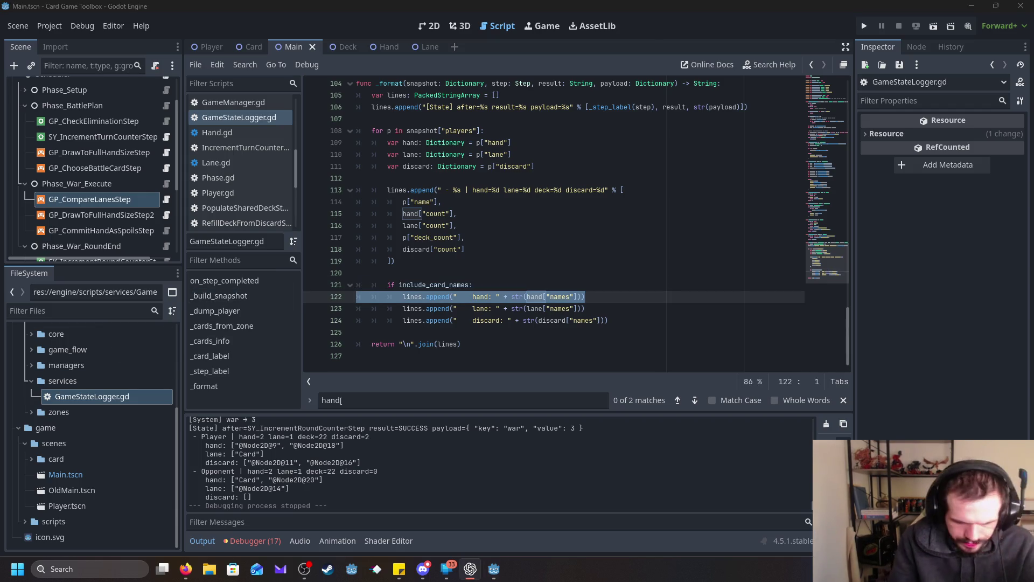
pyautogui.click(570, 321)
pyautogui.click(538, 297)
pyautogui.doubleClick(561, 297)
pyautogui.click(576, 297)
pyautogui.moveTo(576, 296); pyautogui.dragTo(543, 297)
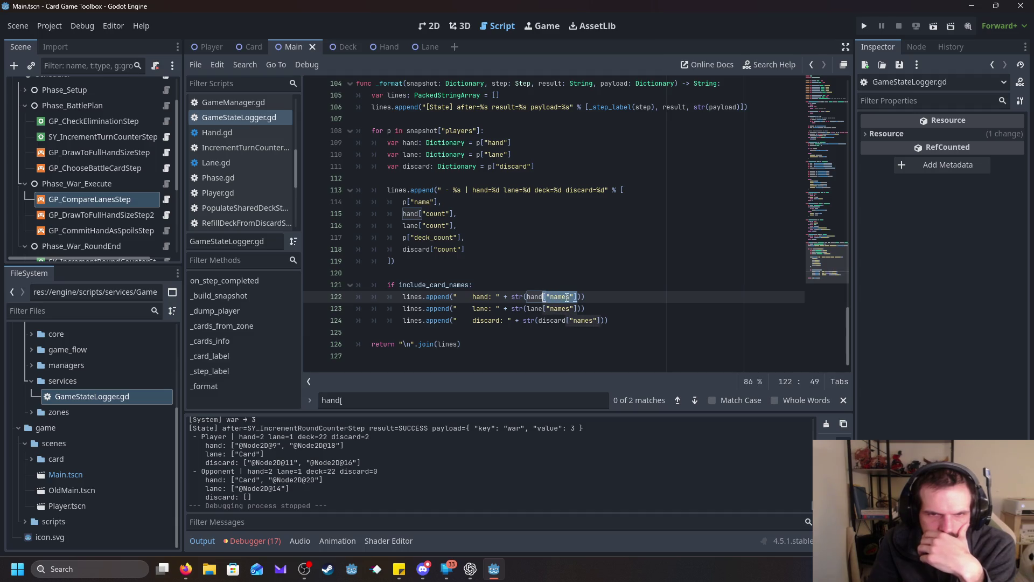
pyautogui.click(584, 266)
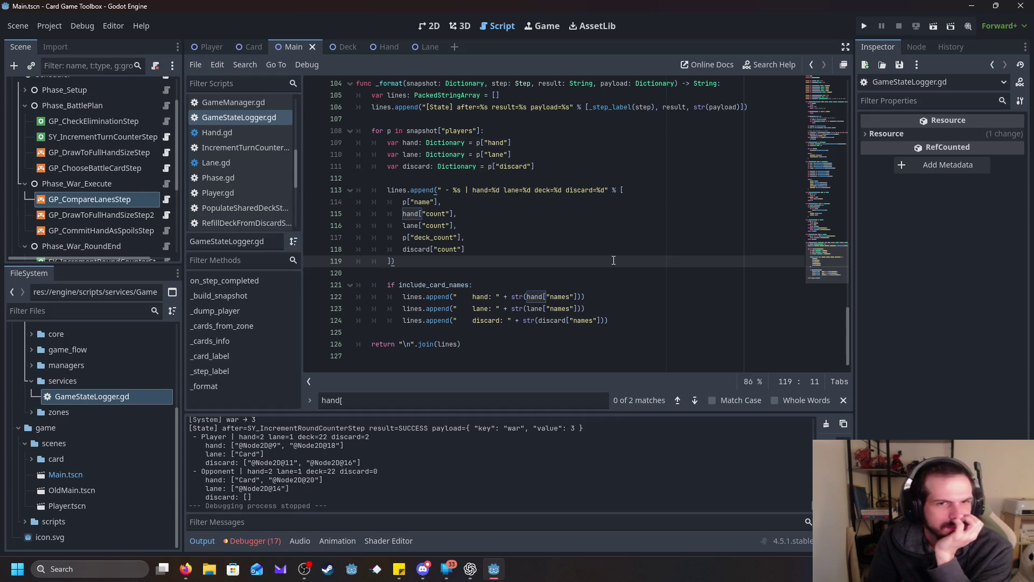
pyautogui.scroll(1, 614, 260)
pyautogui.click(546, 179)
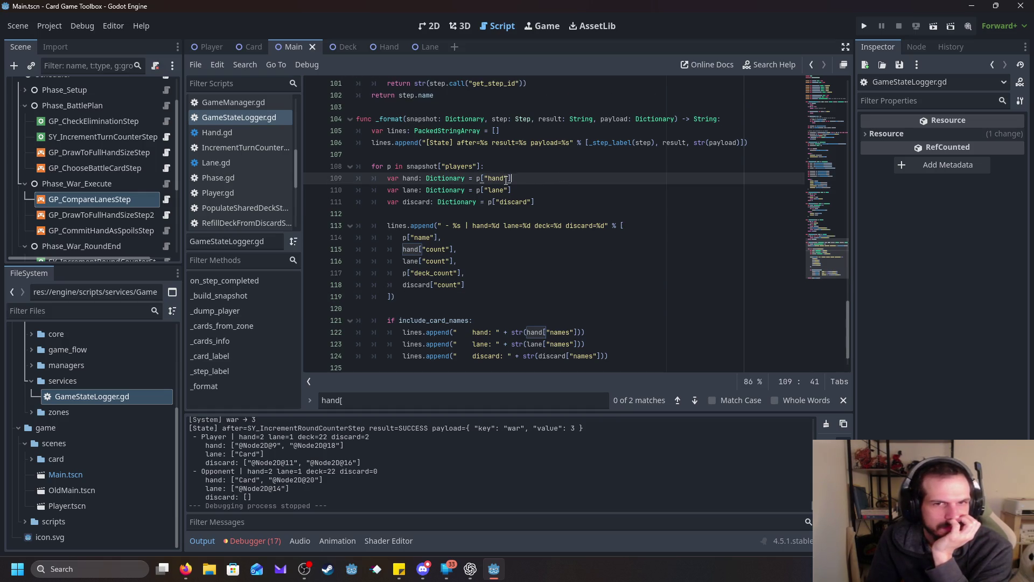
pyautogui.moveTo(513, 179); pyautogui.dragTo(350, 179)
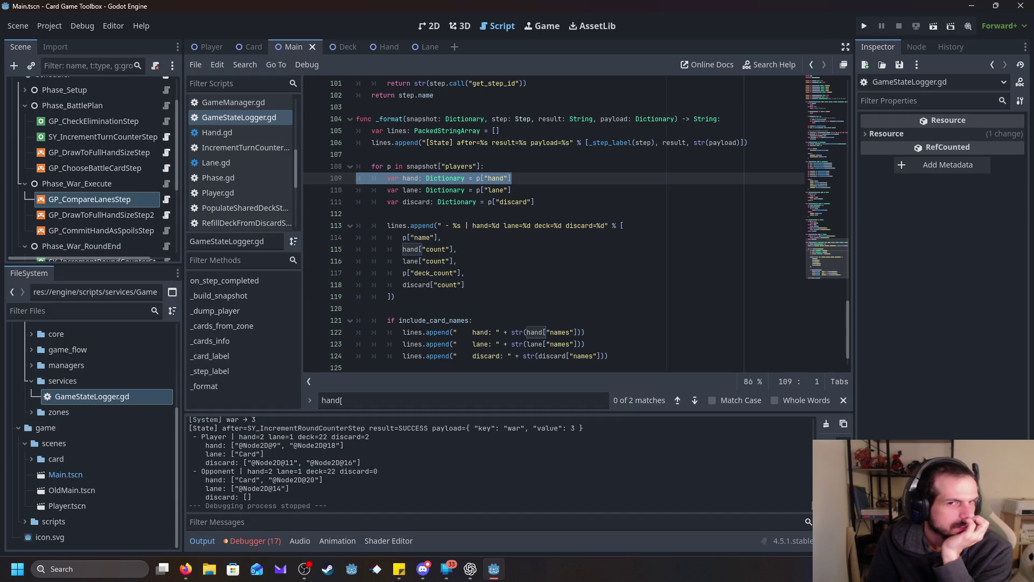
pyautogui.click(479, 179)
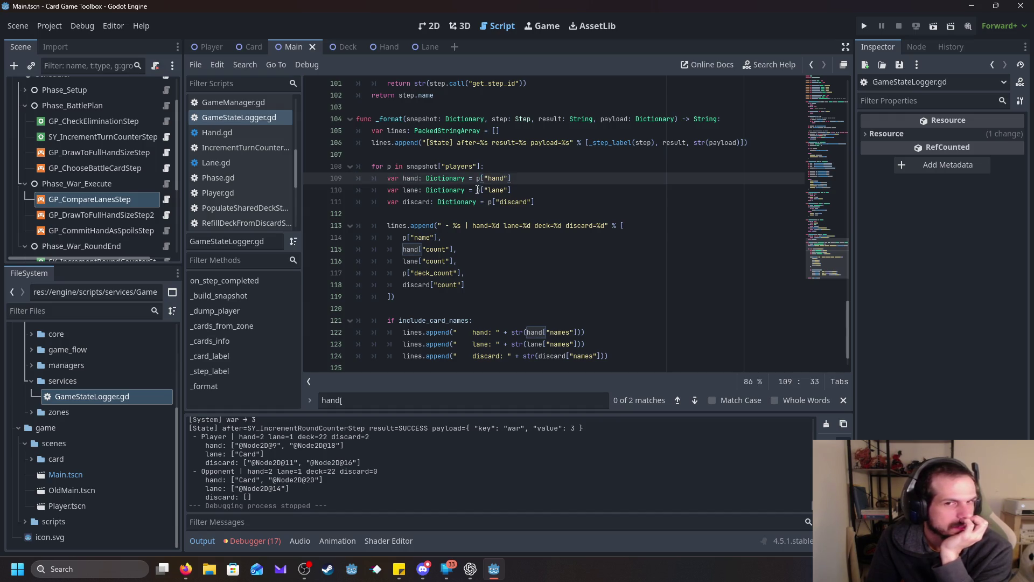
pyautogui.doubleClick(479, 178)
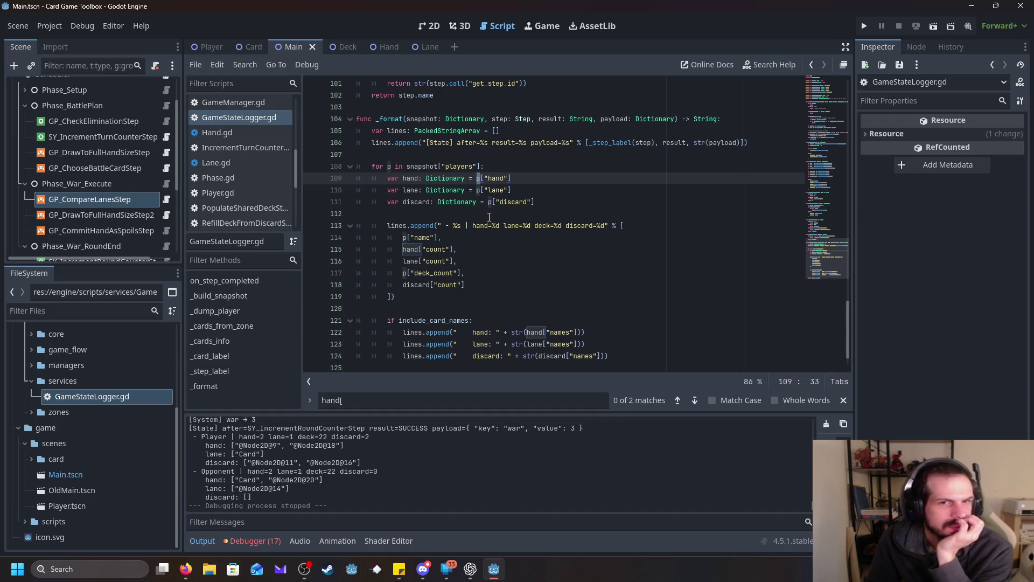
pyautogui.doubleClick(410, 178)
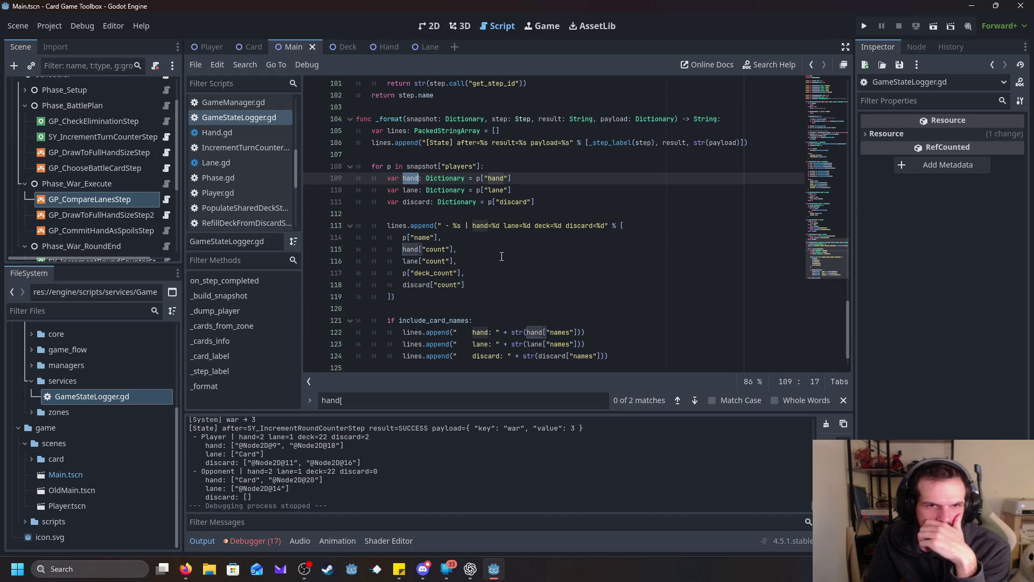
pyautogui.scroll(-1, 502, 257)
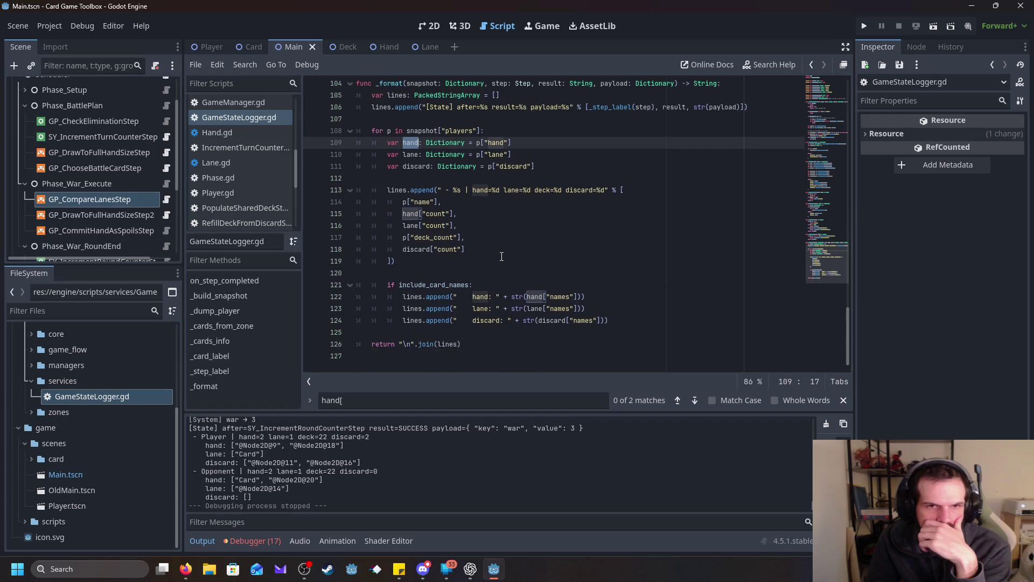
pyautogui.scroll(16, 501, 256)
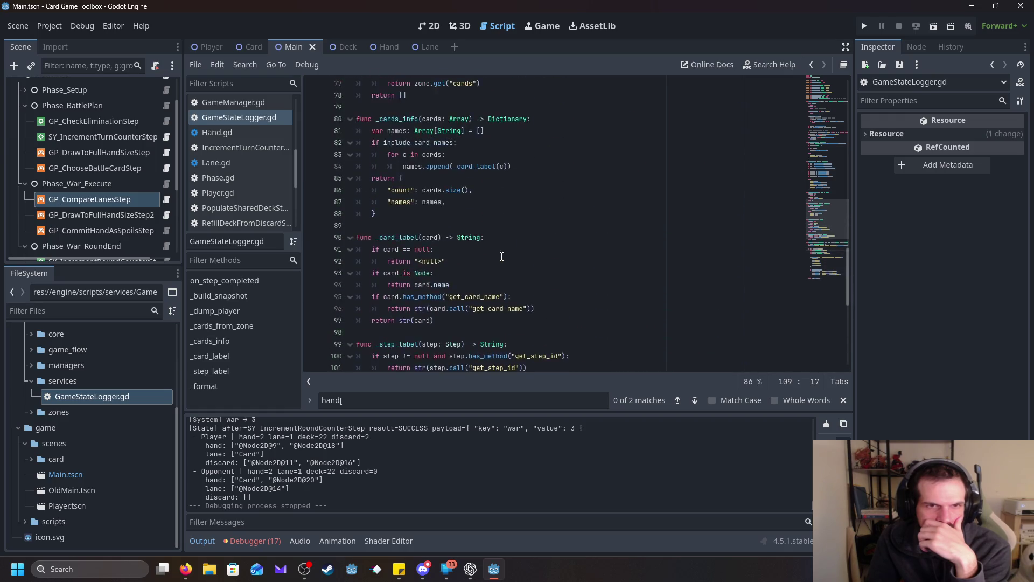
pyautogui.scroll(4, 502, 257)
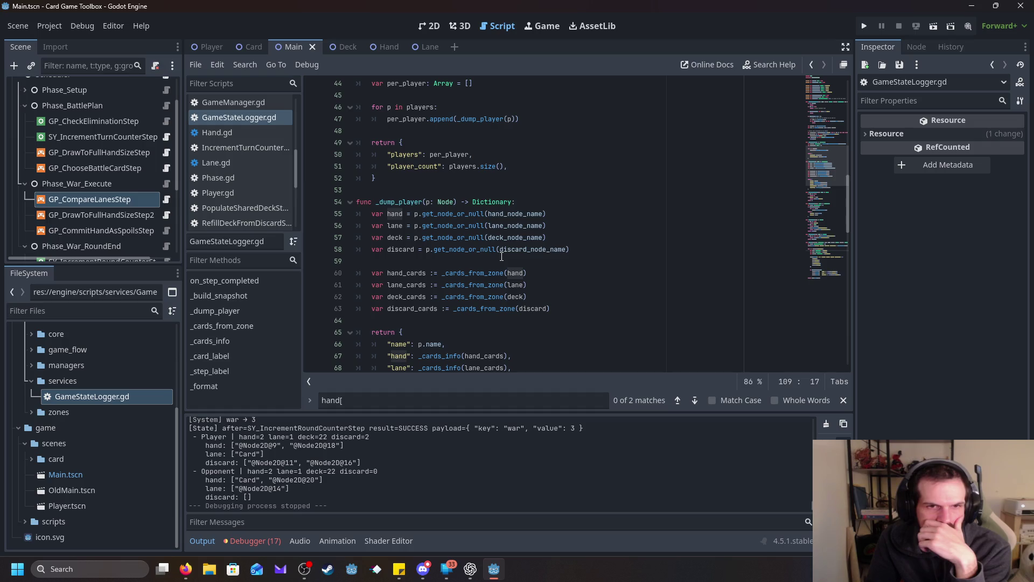
pyautogui.scroll(1, 592, 200)
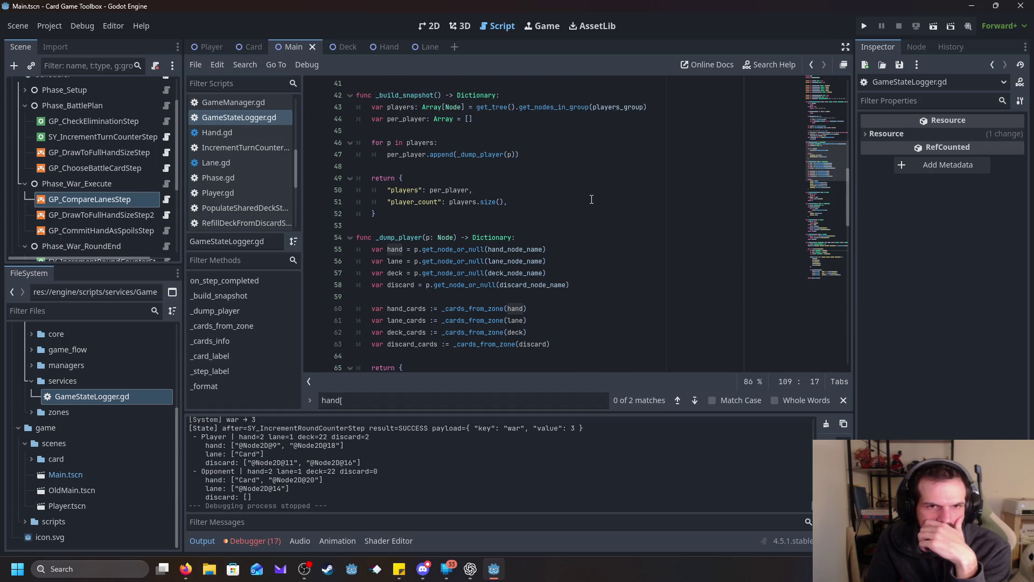
pyautogui.scroll(2, 592, 201)
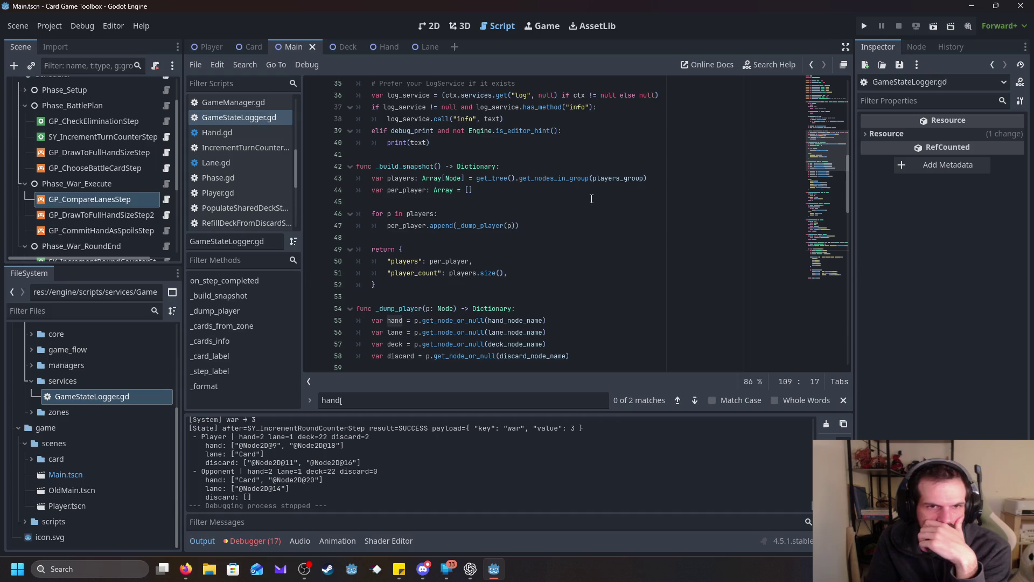
pyautogui.scroll(11, 592, 199)
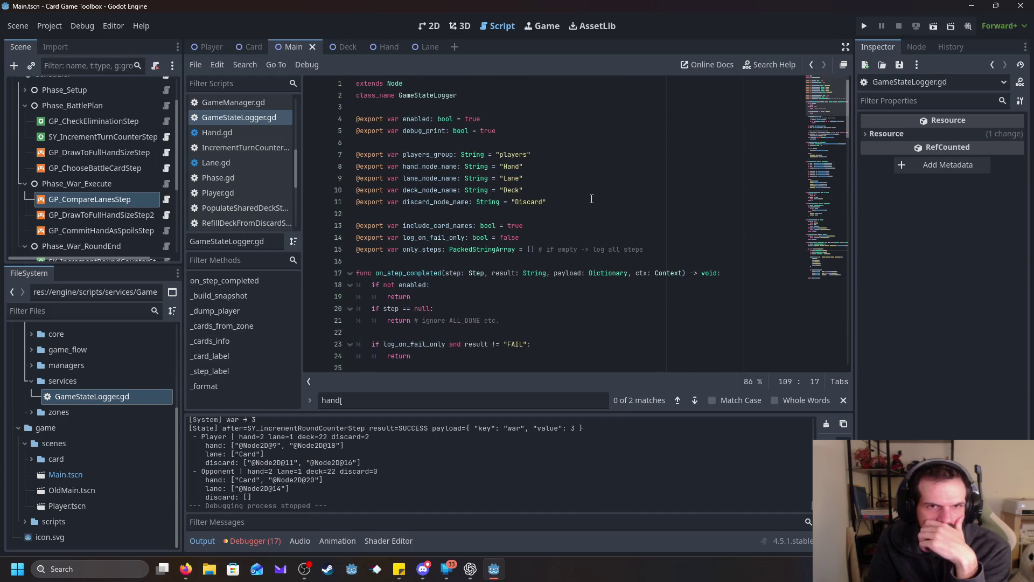
pyautogui.scroll(-20, 592, 198)
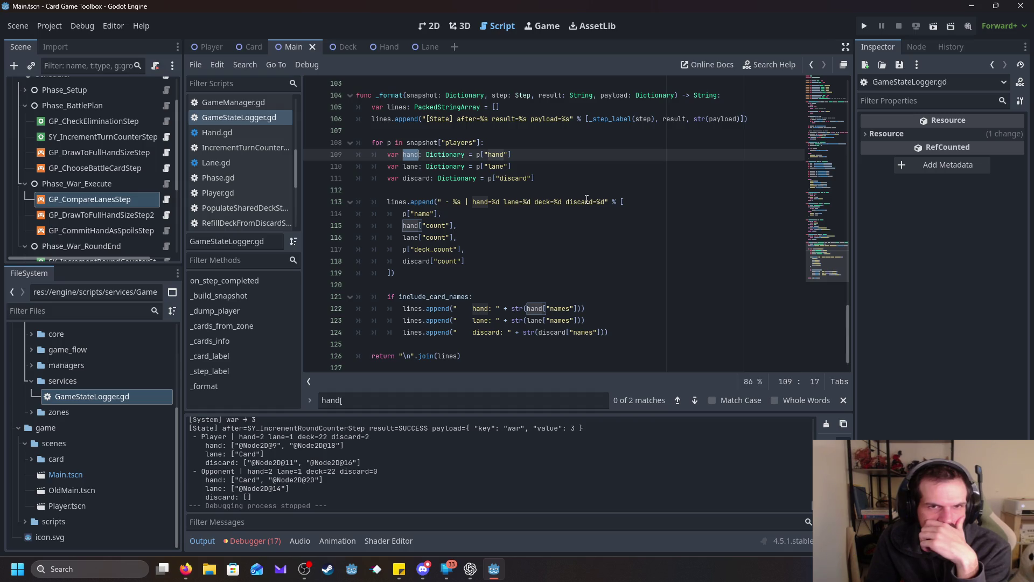
pyautogui.moveTo(480, 155)
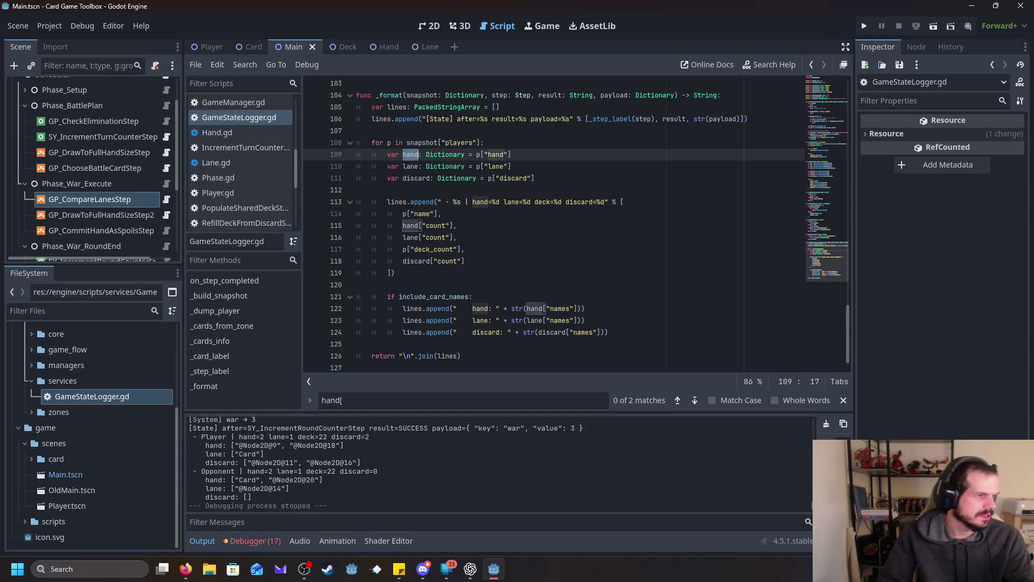
pyautogui.scroll(2, 524, 250)
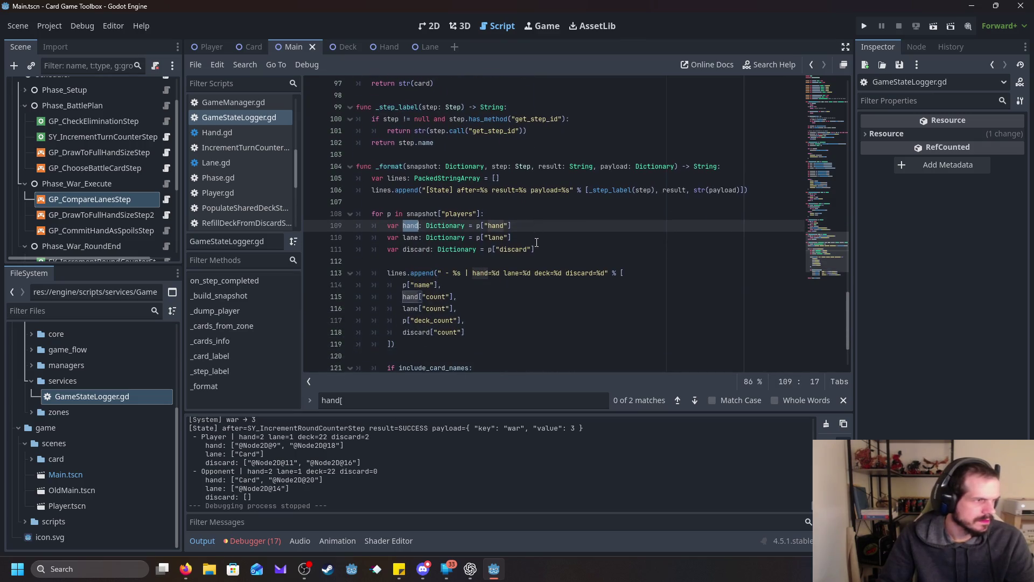
# - Select include_card_names in GameStateLogger.gd to trace where it is used
pyautogui.scroll(9, 539, 246)
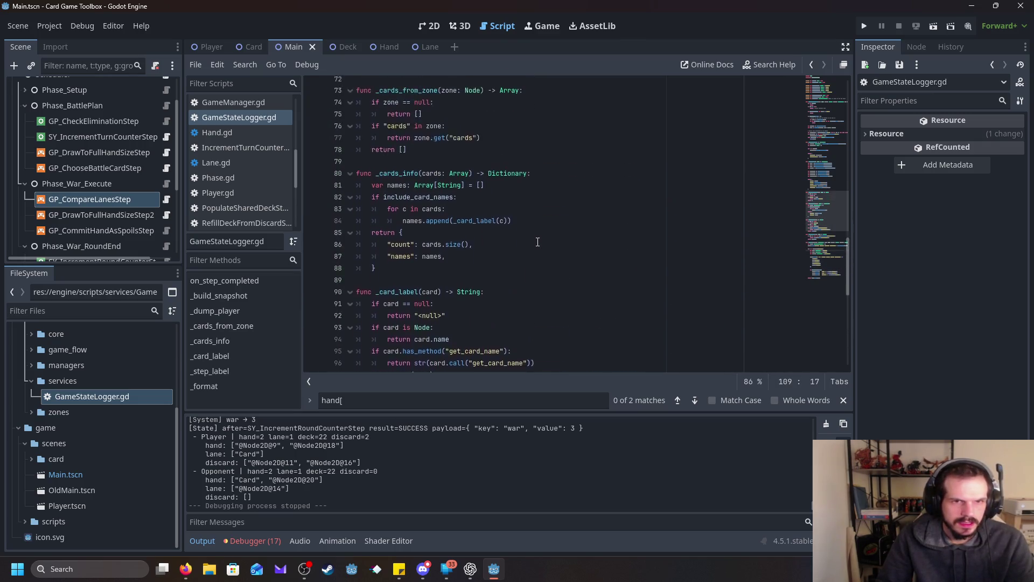
pyautogui.scroll(13, 538, 242)
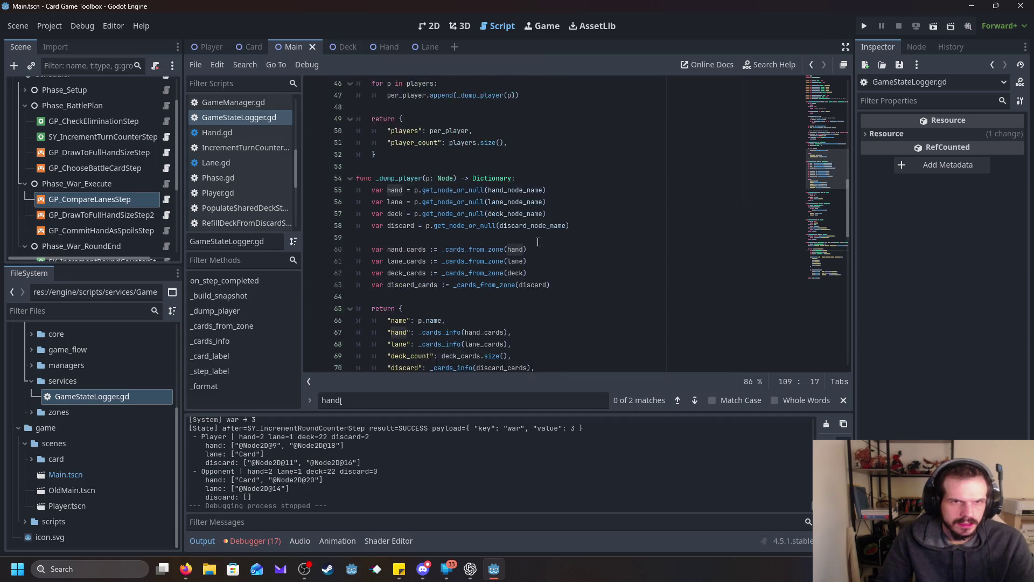
pyautogui.scroll(7, 538, 242)
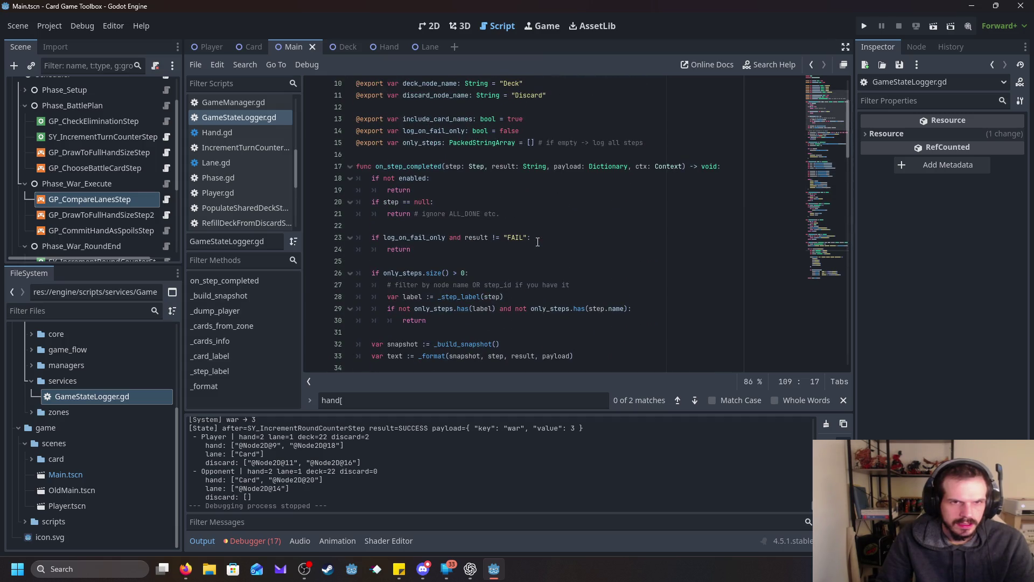
pyautogui.scroll(-4, 538, 242)
pyautogui.scroll(2, 506, 251)
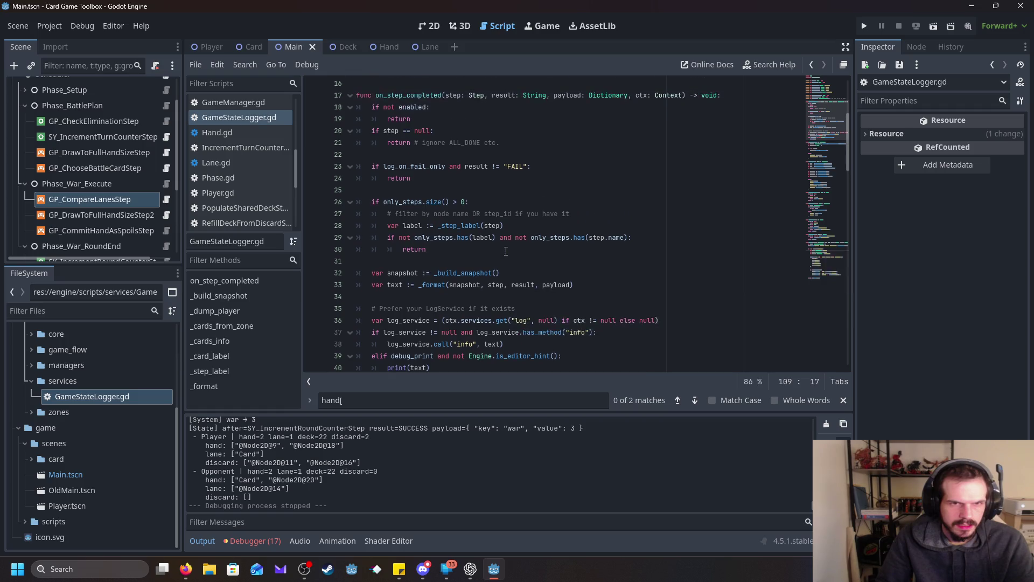
pyautogui.scroll(-2, 506, 251)
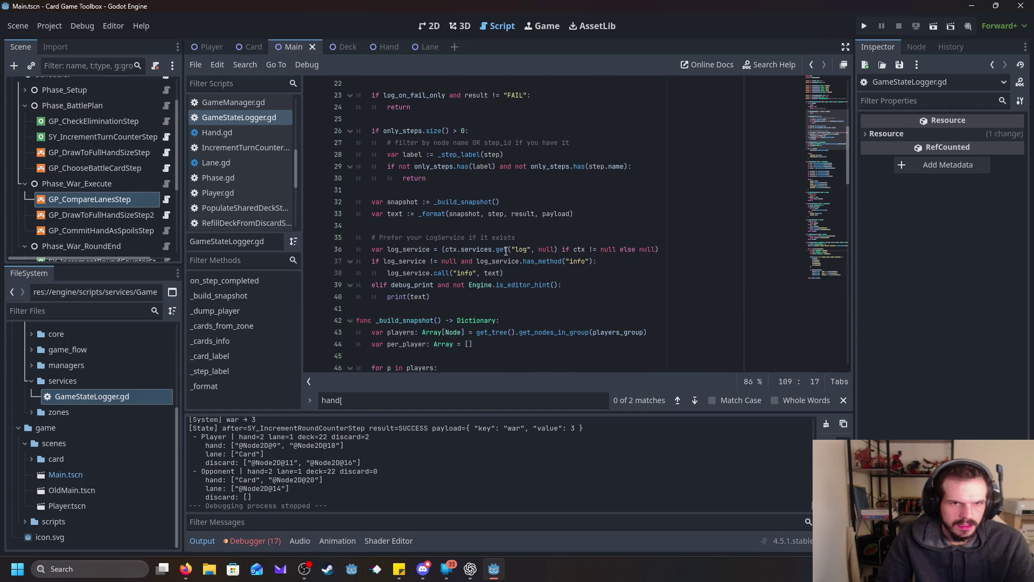
pyautogui.scroll(7, 555, 224)
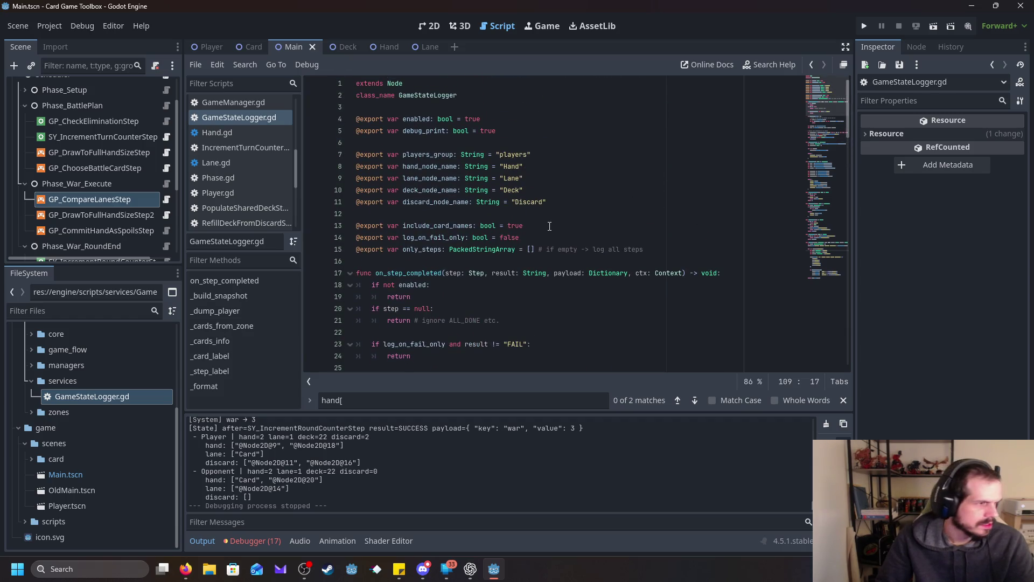
pyautogui.doubleClick(438, 226)
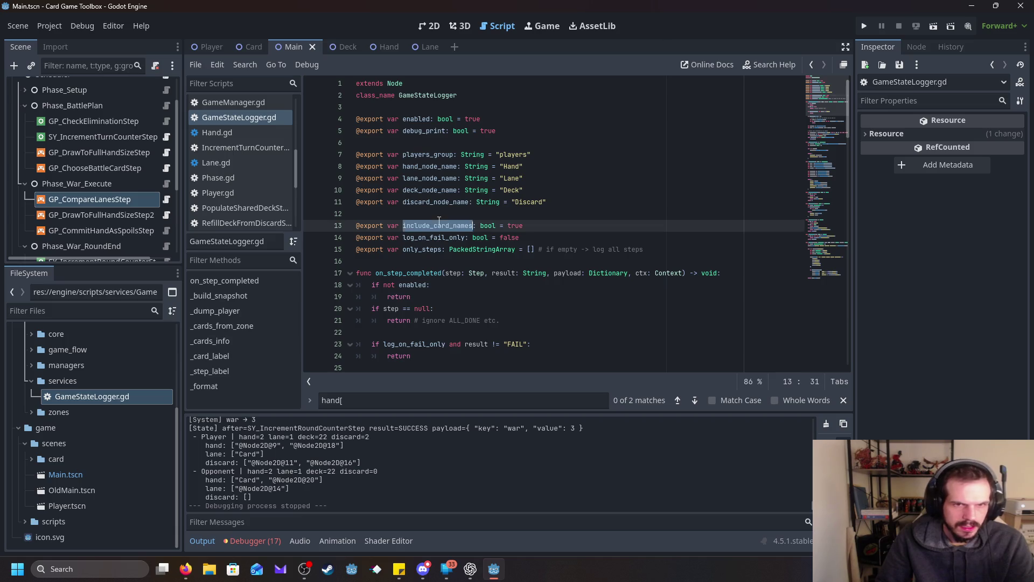
pyautogui.scroll(-6, 567, 253)
pyautogui.scroll(-18, 566, 253)
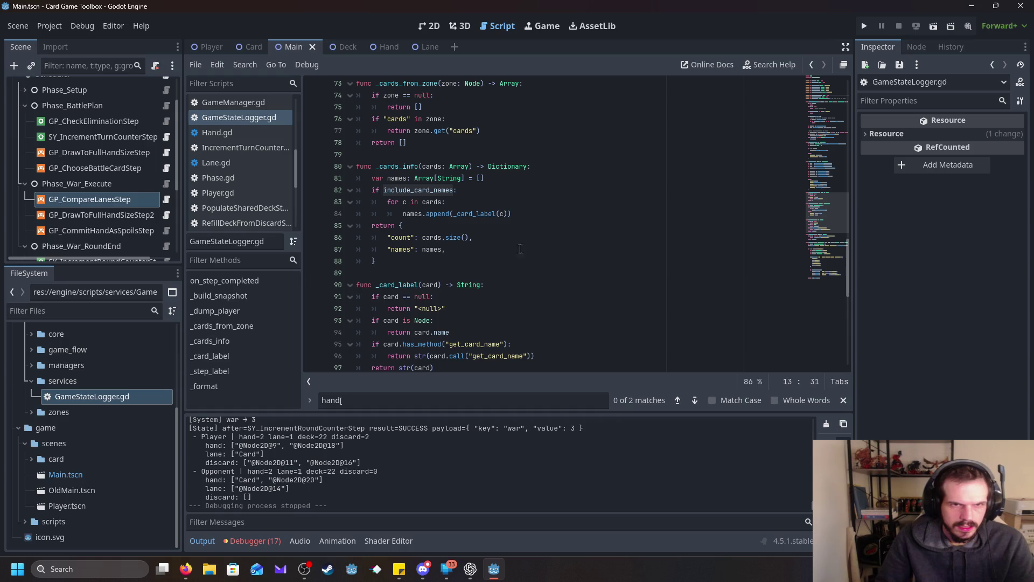
# - Select the _card_label(c) call on line 84 in _cards_info and read the helper it calls
pyautogui.click(500, 213)
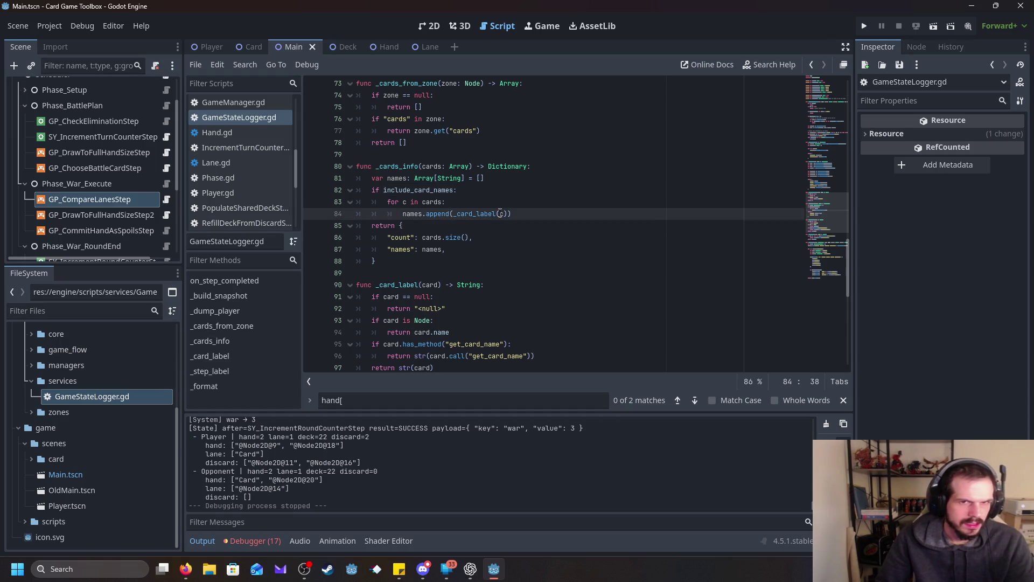
pyautogui.press('Right')
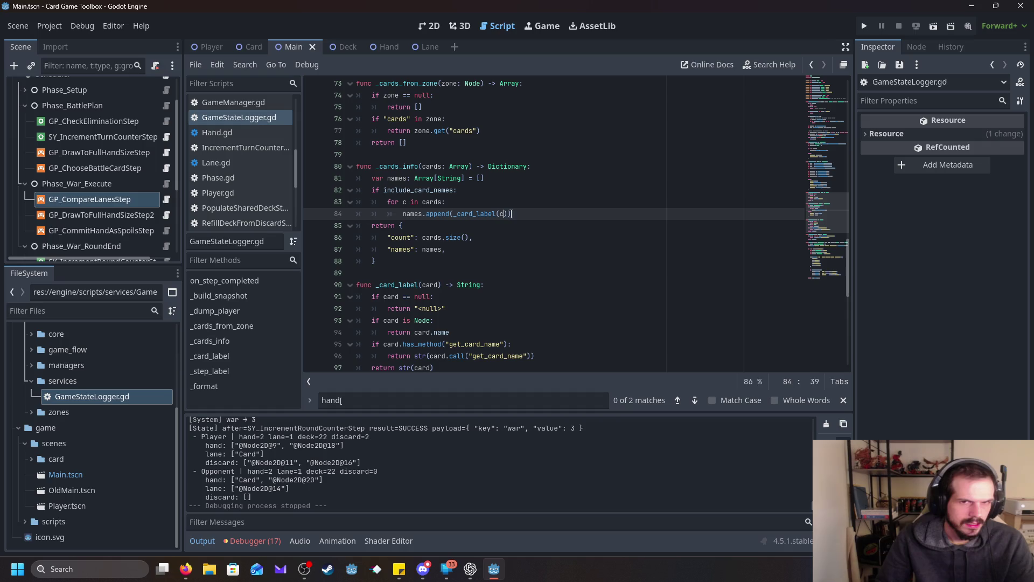
pyautogui.moveTo(510, 214); pyautogui.dragTo(453, 214)
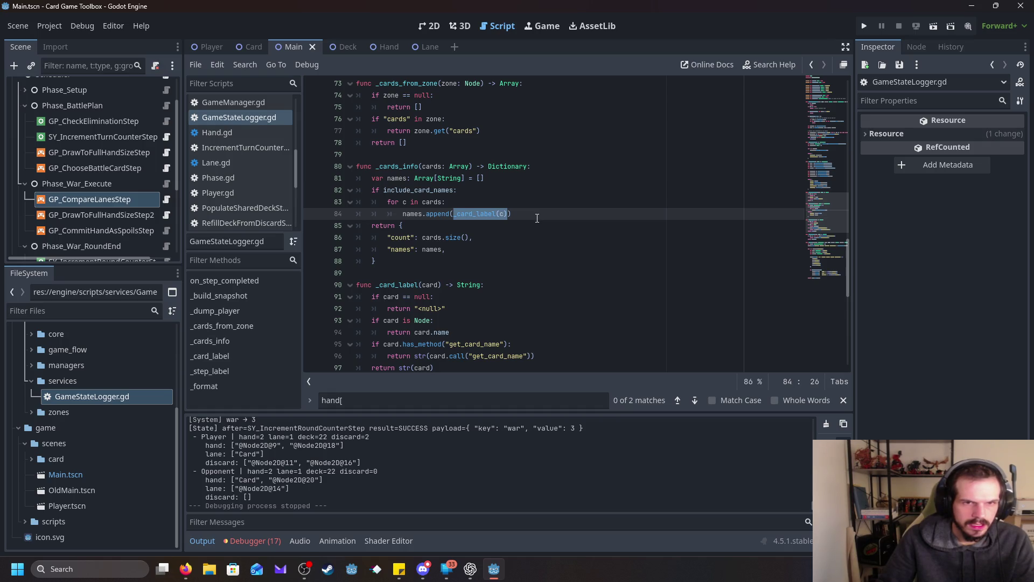
pyautogui.scroll(-3, 537, 218)
pyautogui.scroll(3, 537, 217)
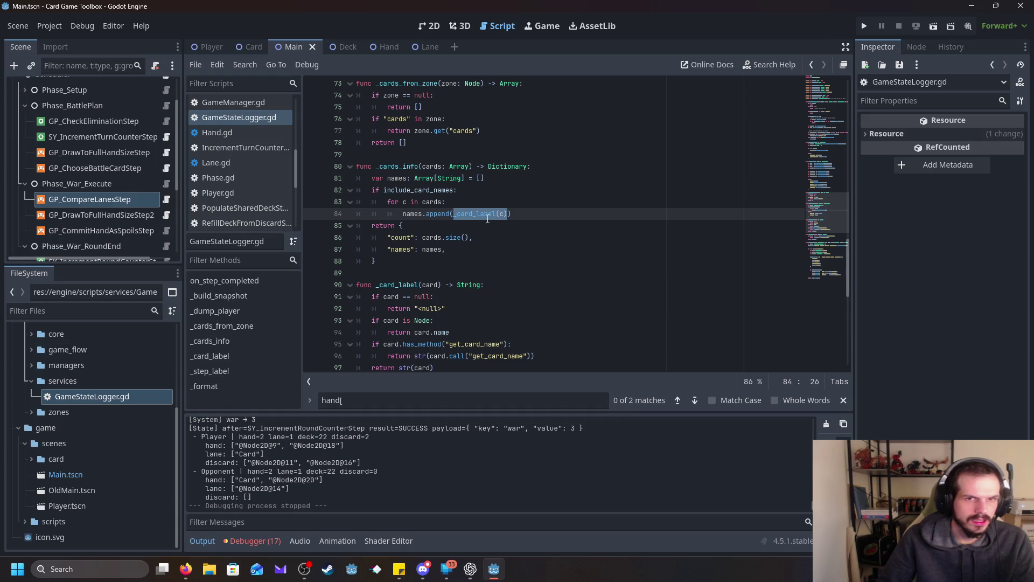
pyautogui.moveTo(488, 218)
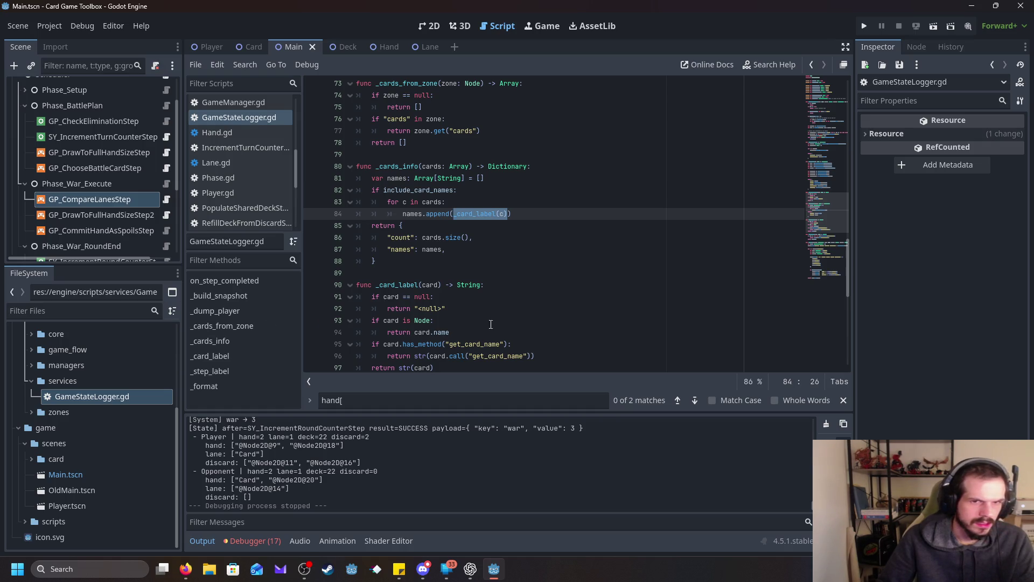
pyautogui.scroll(-1, 570, 320)
pyautogui.scroll(-1, 571, 320)
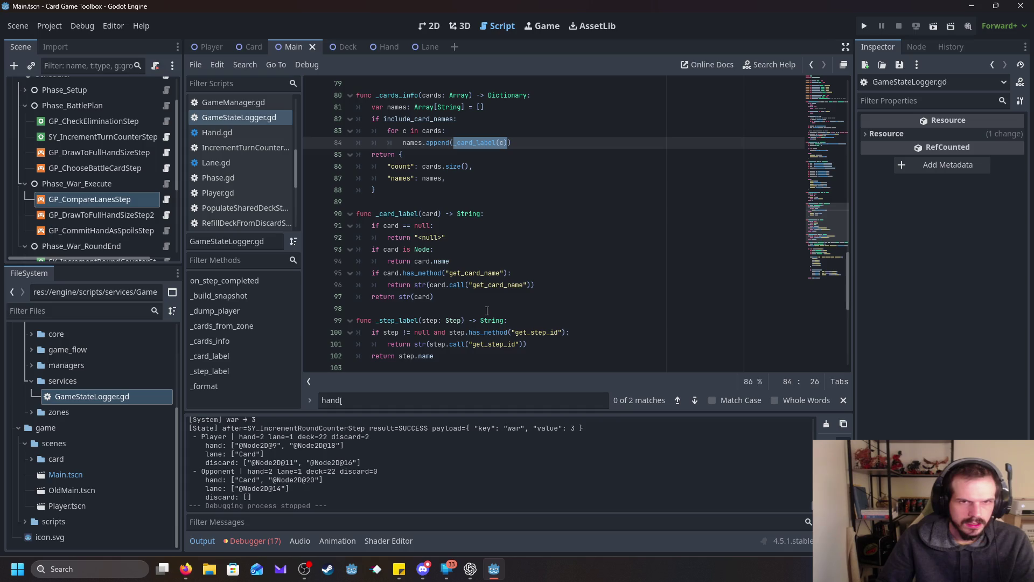
# - Change _card_label's type check on line 93 from 'card is Node' to 'card is Card'
pyautogui.doubleClick(475, 144)
pyautogui.click(396, 217)
pyautogui.click(459, 262)
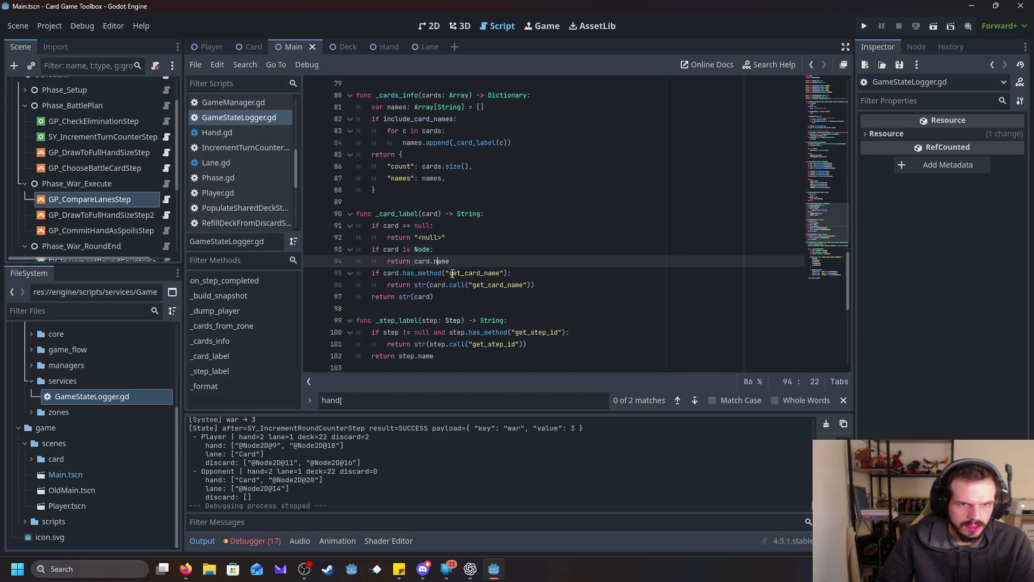
pyautogui.click(401, 249)
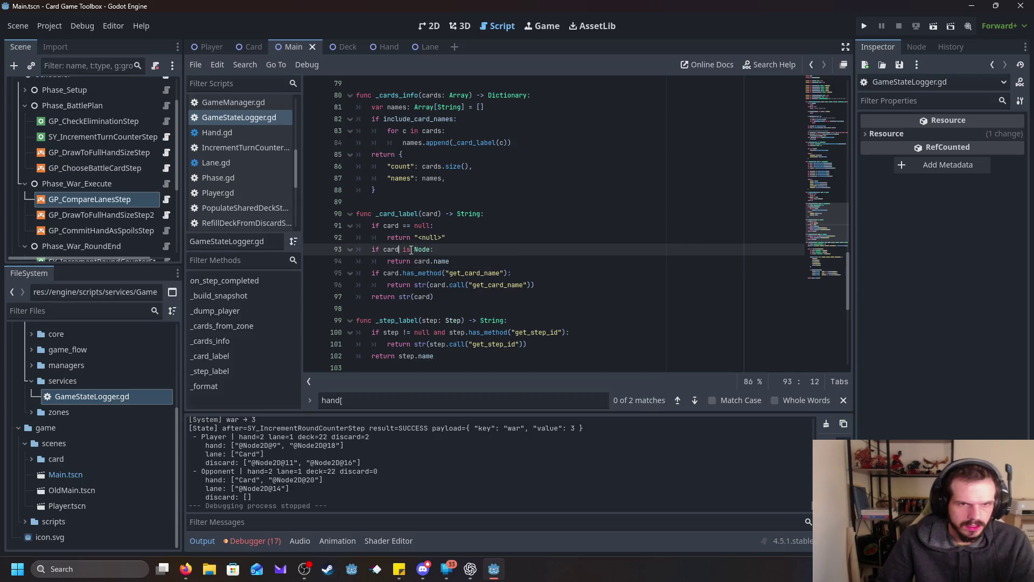
pyautogui.doubleClick(426, 250)
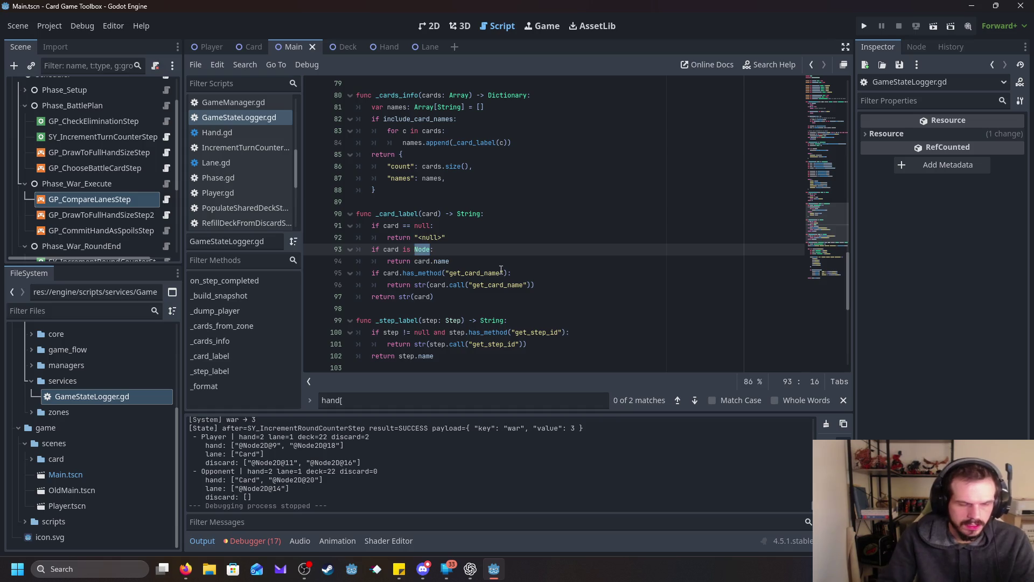
pyautogui.write('CaRD')
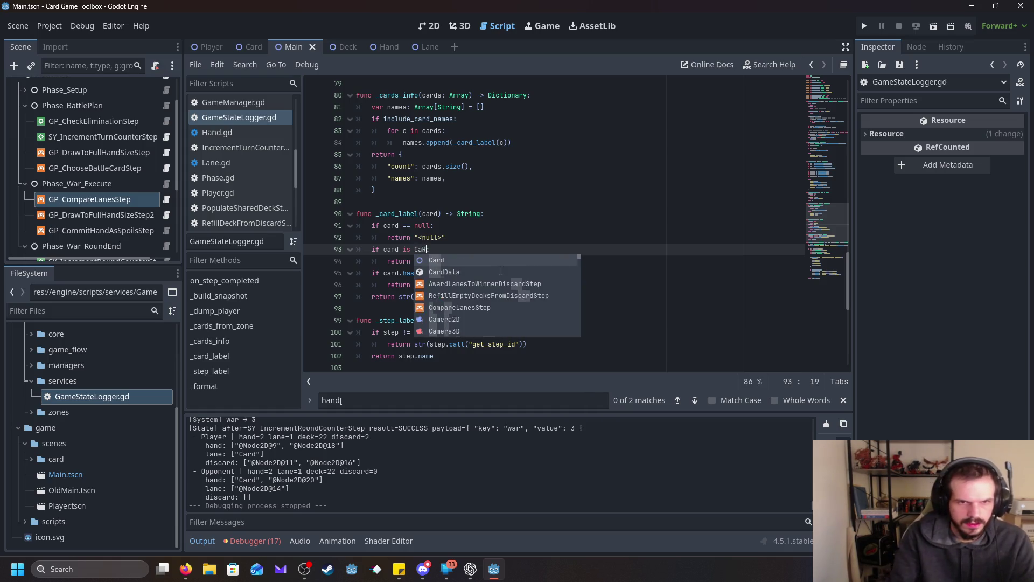
pyautogui.press('BackSpace')
pyautogui.press('BackSpace')
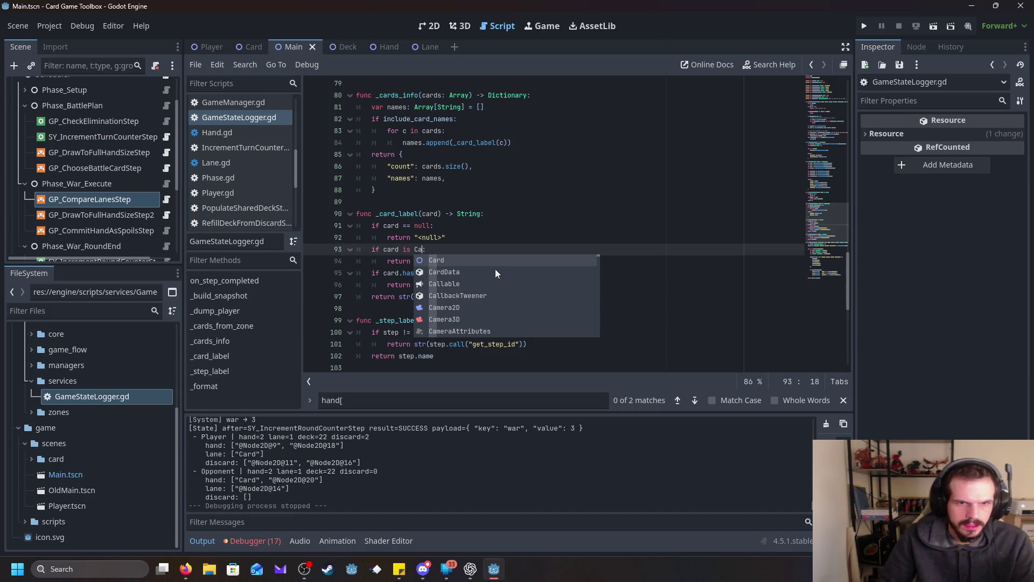
pyautogui.click(454, 261)
# - Make line 94 return card.card_data.name, then save and run the game
pyautogui.moveTo(451, 261); pyautogui.dragTo(431, 261)
pyautogui.write('.')
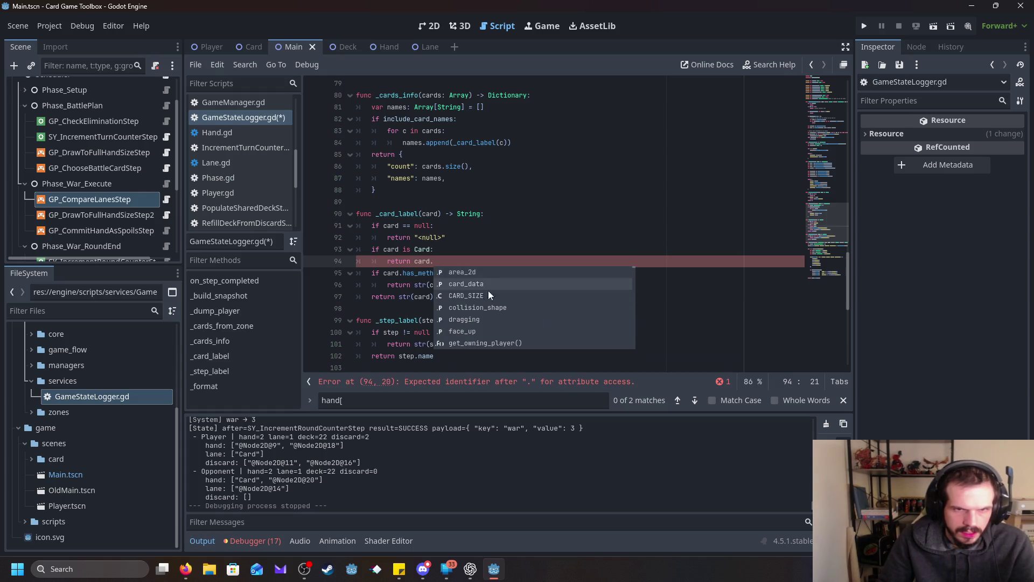
pyautogui.doubleClick(478, 283)
pyautogui.write('.')
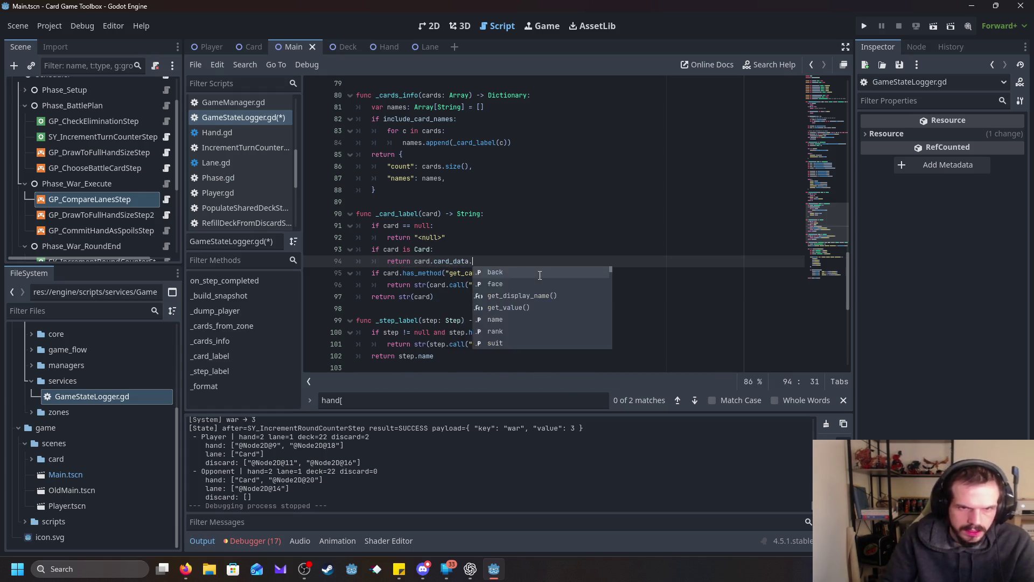
pyautogui.doubleClick(511, 319)
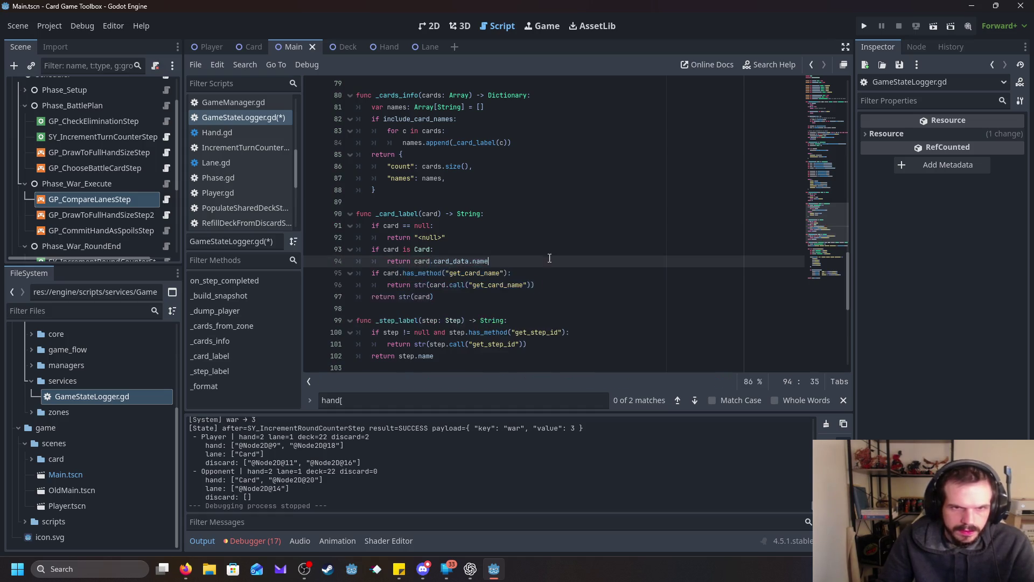
pyautogui.click(864, 26)
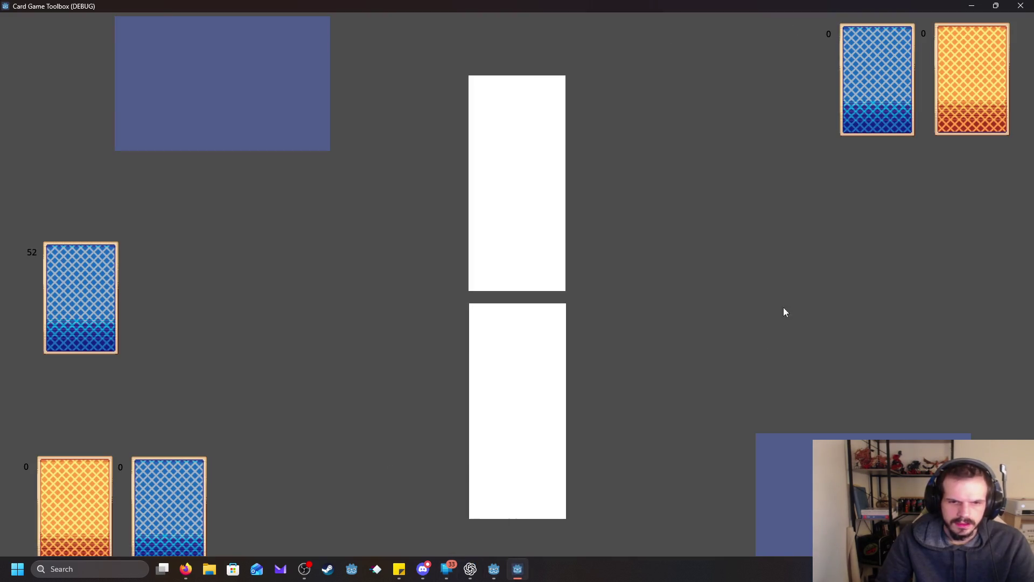
# - Watch the dealt cards, then close the game window to return to the Output panel
pyautogui.moveTo(516, 572)
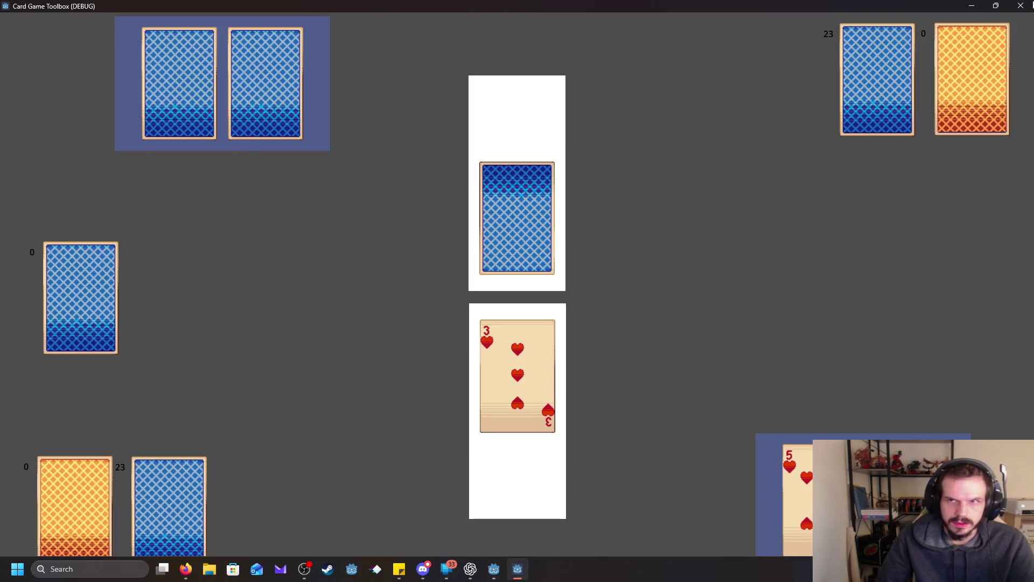
pyautogui.click(1021, 6)
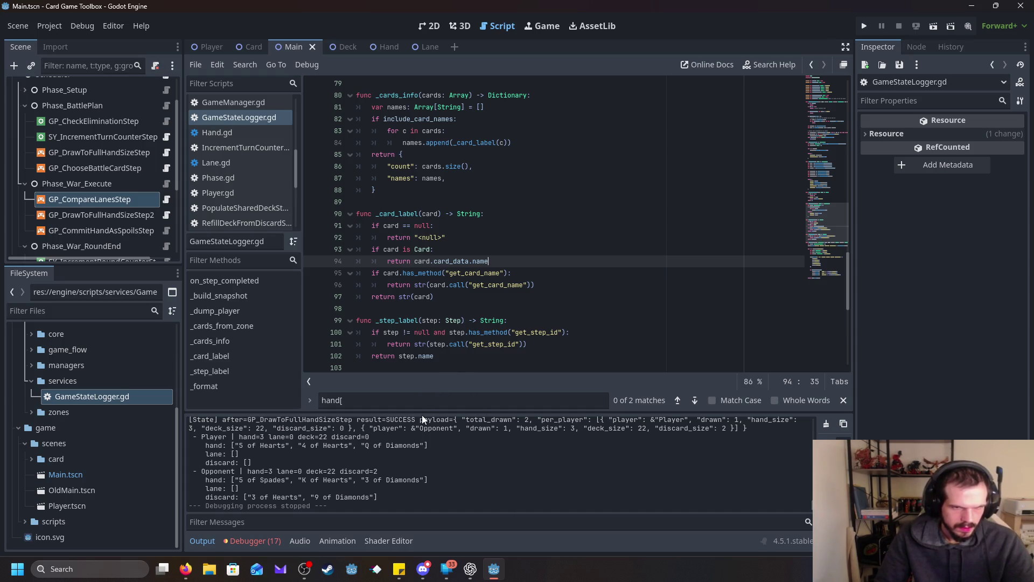
# - Enlarge the Output panel to read card names like '5 of Hearts', then shrink it back
pyautogui.moveTo(425, 412); pyautogui.dragTo(462, 172)
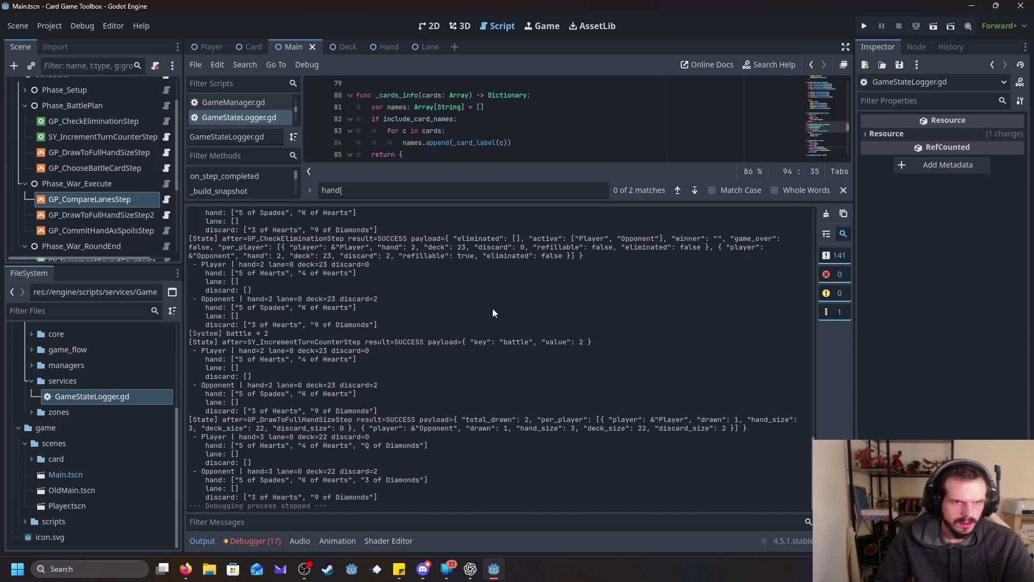
pyautogui.scroll(3, 492, 309)
pyautogui.moveTo(496, 200); pyautogui.dragTo(506, 427)
pyautogui.scroll(15, 561, 326)
pyautogui.moveTo(847, 161); pyautogui.dragTo(848, 76)
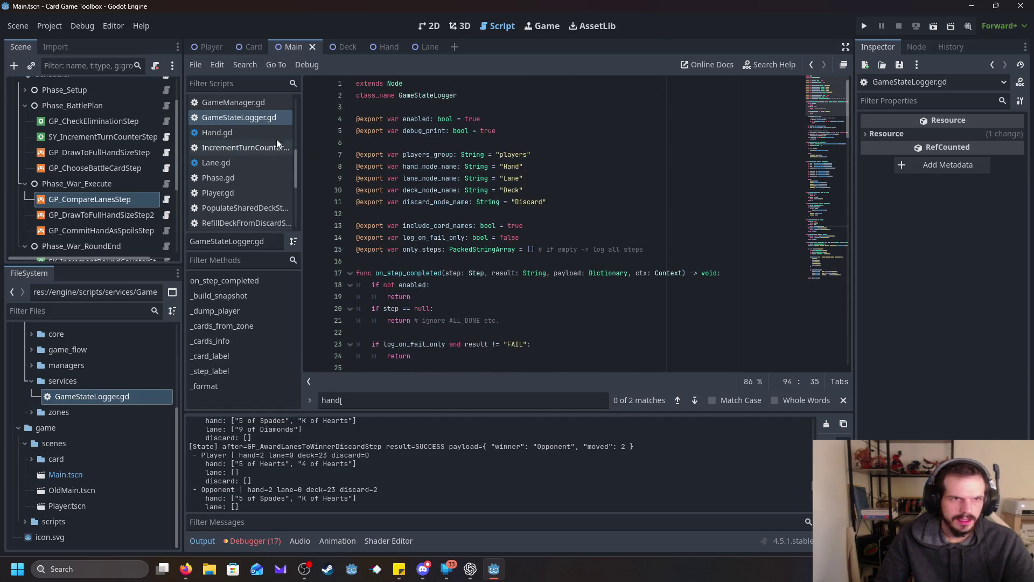
# - Open GameManager.gd from the script list and scroll through its signals
pyautogui.click(226, 102)
pyautogui.scroll(10, 820, 247)
pyautogui.moveTo(854, 294)
pyautogui.mouseDown()
pyautogui.moveTo(861, 144)
pyautogui.moveTo(849, 81)
pyautogui.mouseUp()
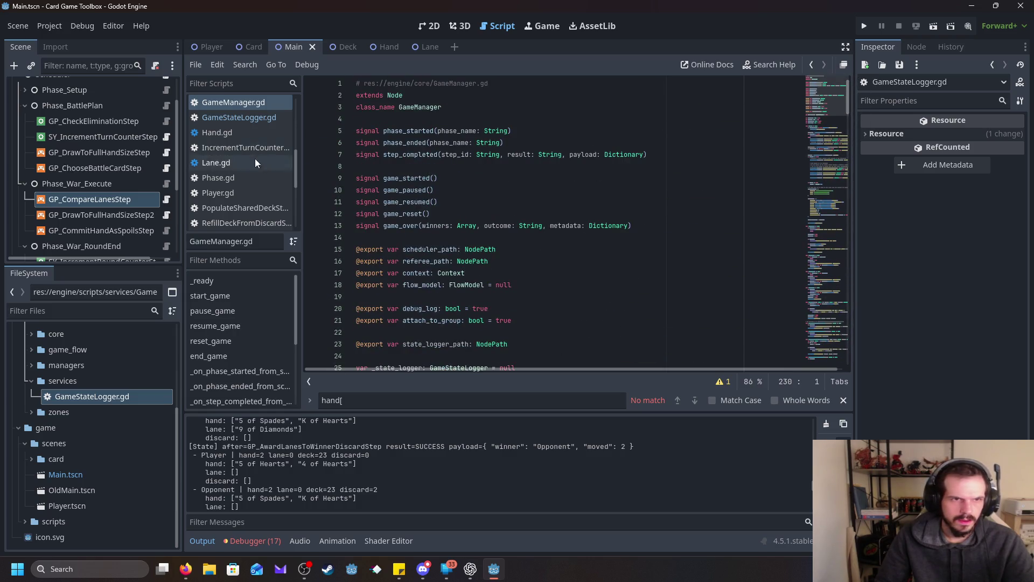
# - Open Scheduler.gd from the script list and scroll through it
pyautogui.scroll(-2, 251, 170)
pyautogui.click(248, 203)
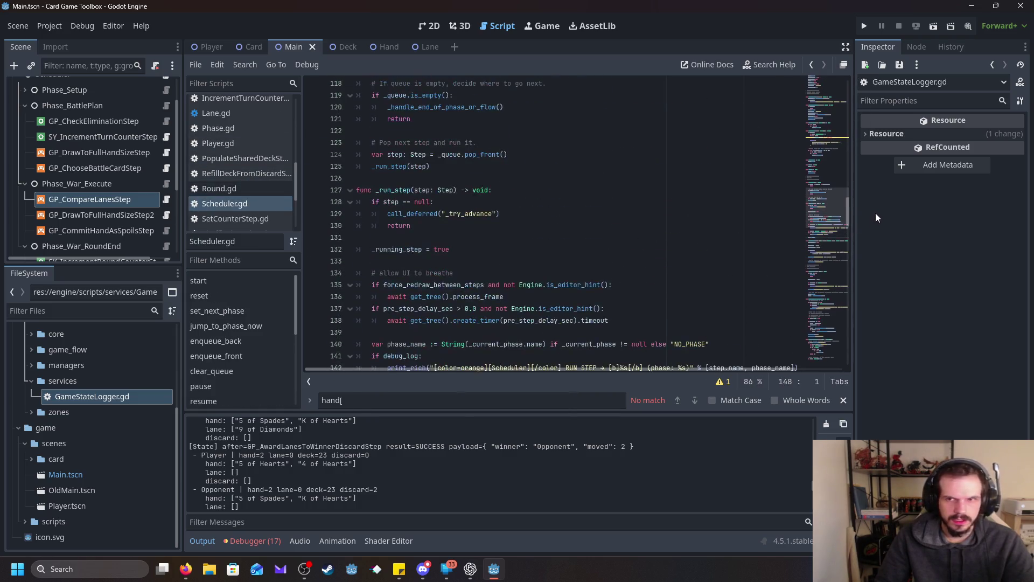
pyautogui.moveTo(842, 210); pyautogui.dragTo(871, 74)
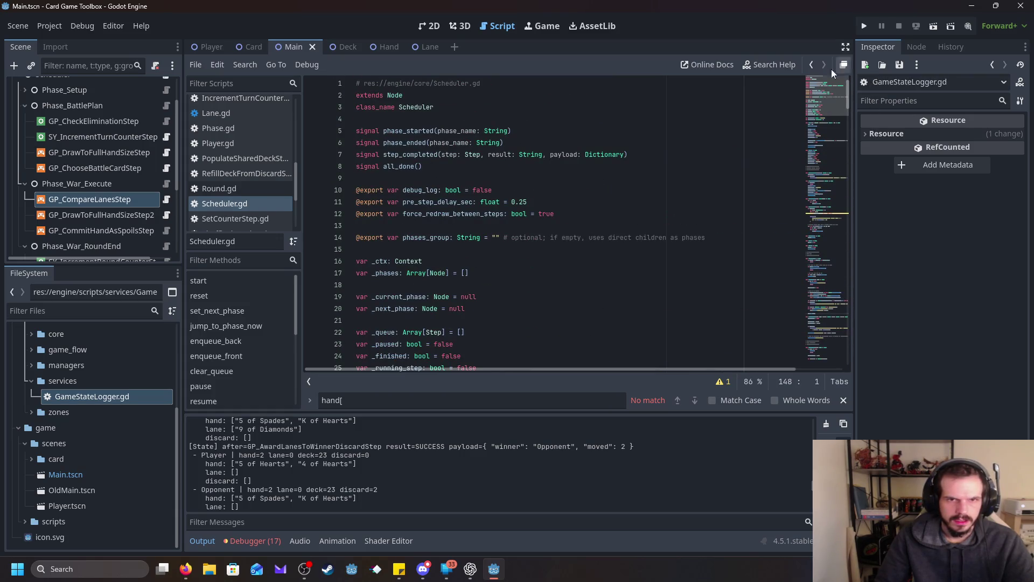
pyautogui.scroll(2, 66, 107)
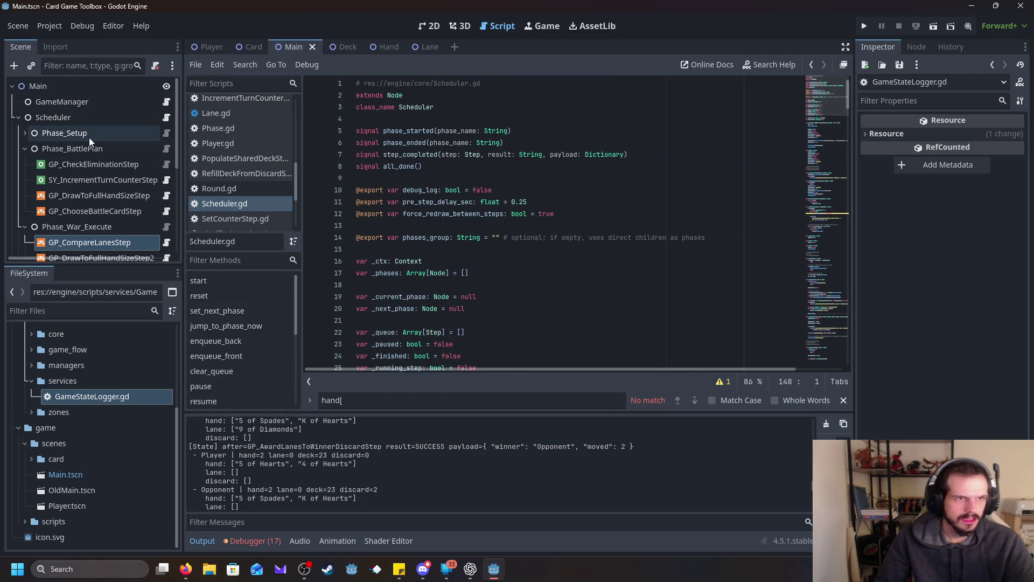
# - Set the Scheduler node's Pre Step Delay from 0.25 to 0.1 and run the game
pyautogui.click(90, 121)
pyautogui.click(974, 152)
pyautogui.click(975, 152)
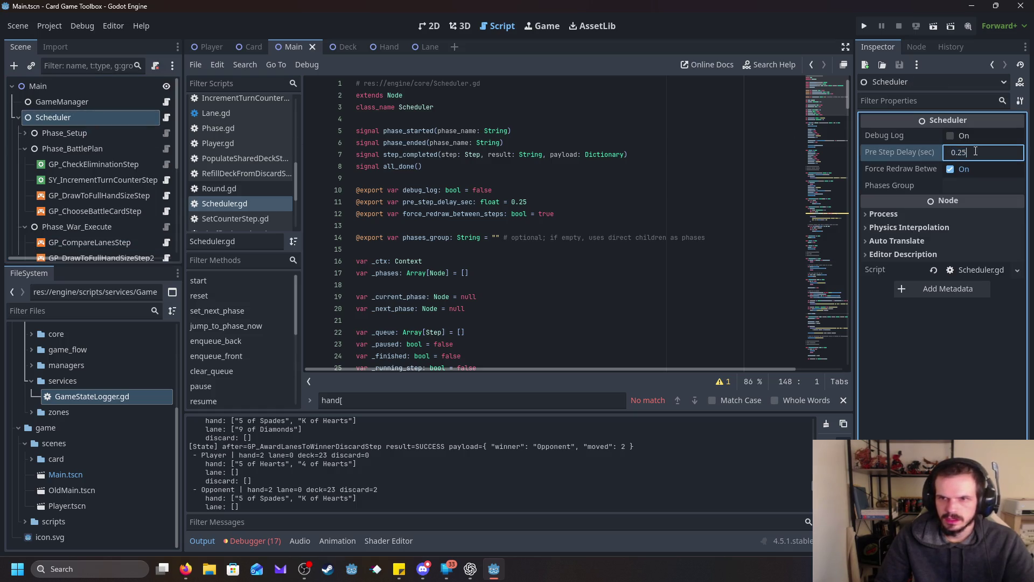
pyautogui.press('BackSpace')
pyautogui.press('BackSpace')
pyautogui.write('1')
pyautogui.click(707, 153)
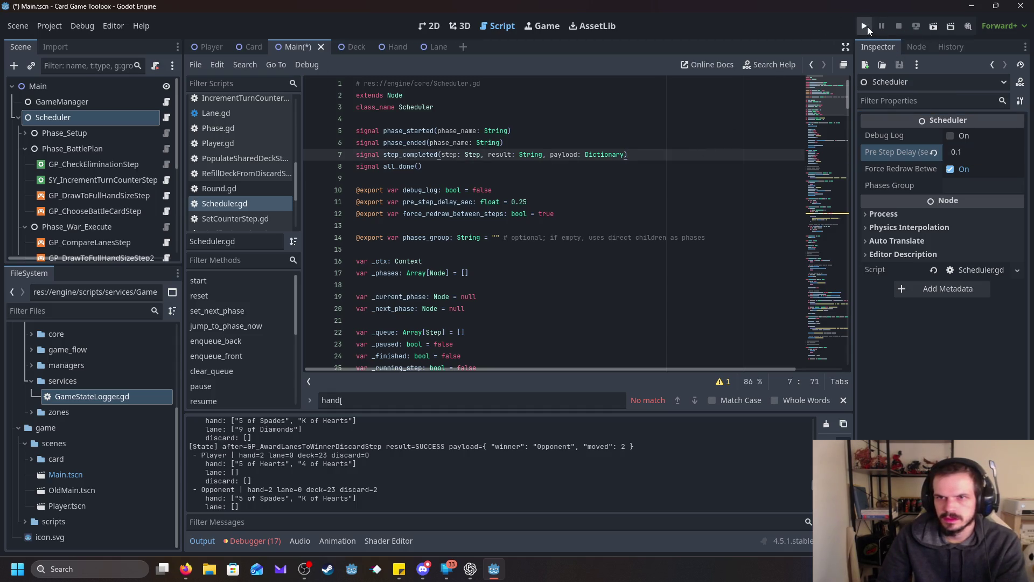
pyautogui.click(866, 26)
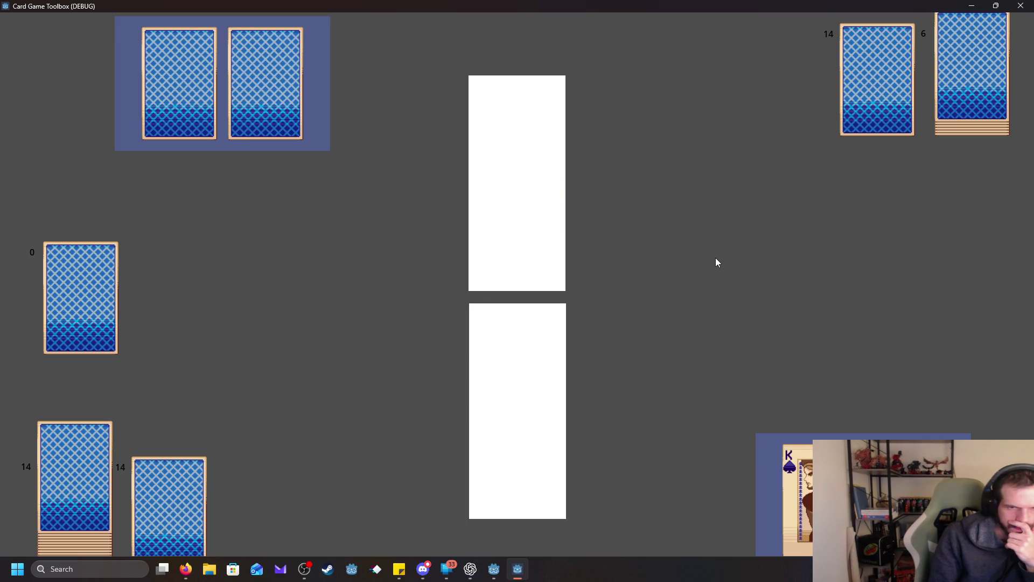
# - Set Pre Step Delay to 0.0, save and rerun, then close the finished game
pyautogui.click(1021, 6)
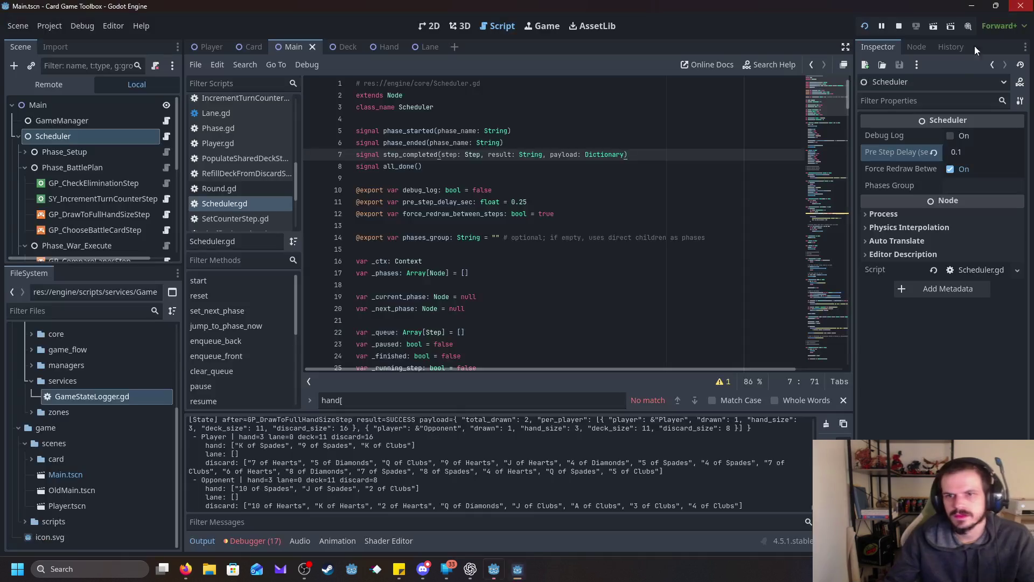
pyautogui.click(962, 151)
pyautogui.write('0')
pyautogui.press('Return')
pyautogui.hotkey('ctrl', 's')
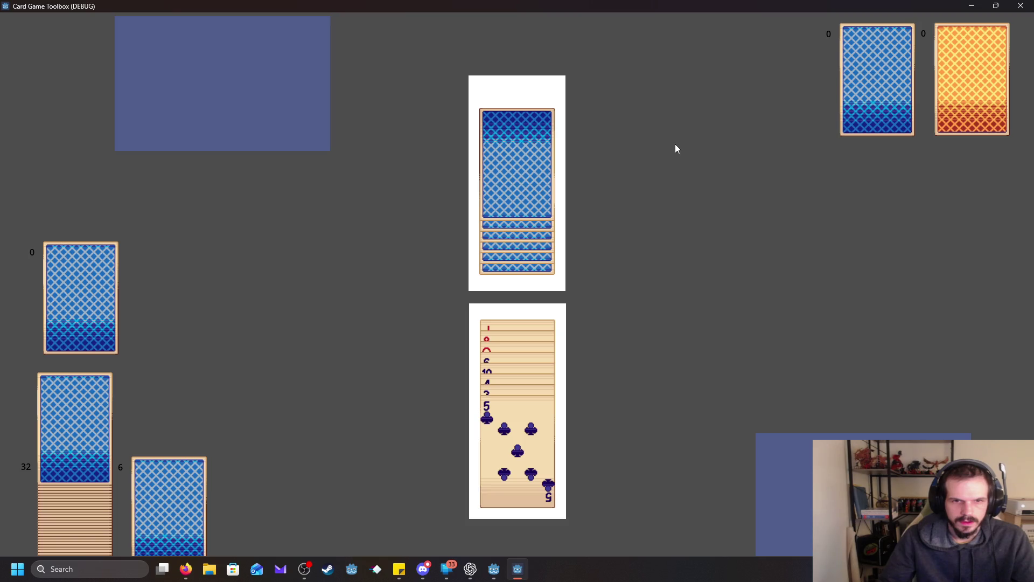
pyautogui.click(1021, 6)
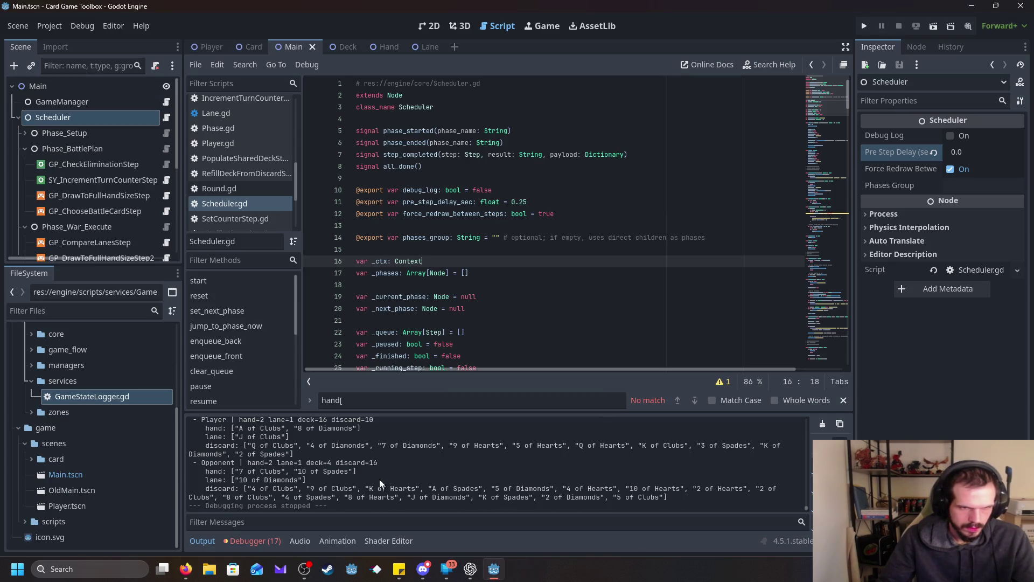
# - Enlarge the Output panel and scroll through the finished run's log
pyautogui.moveTo(443, 415); pyautogui.dragTo(473, 215)
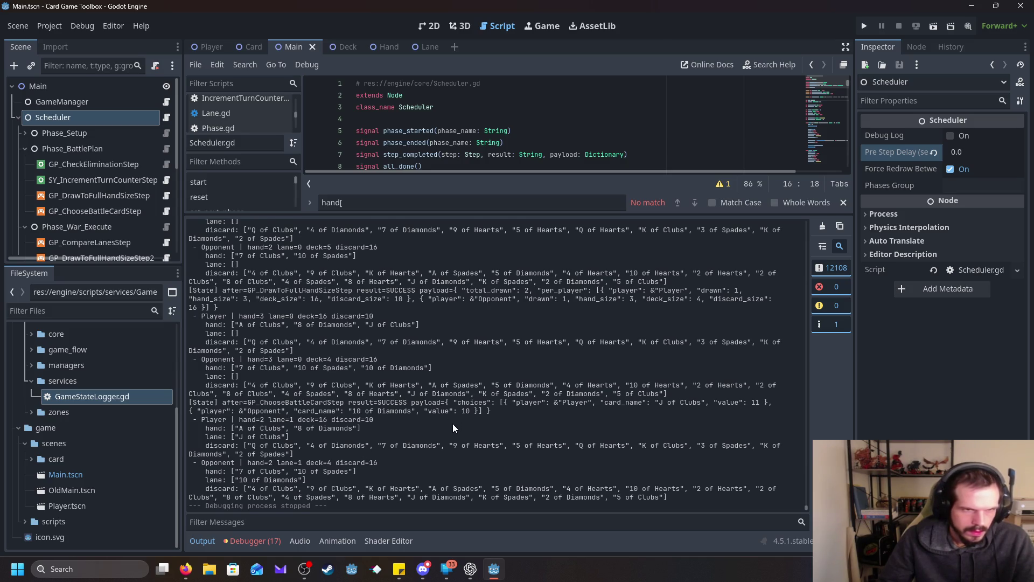
pyautogui.scroll(10, 452, 424)
pyautogui.scroll(-8, 452, 424)
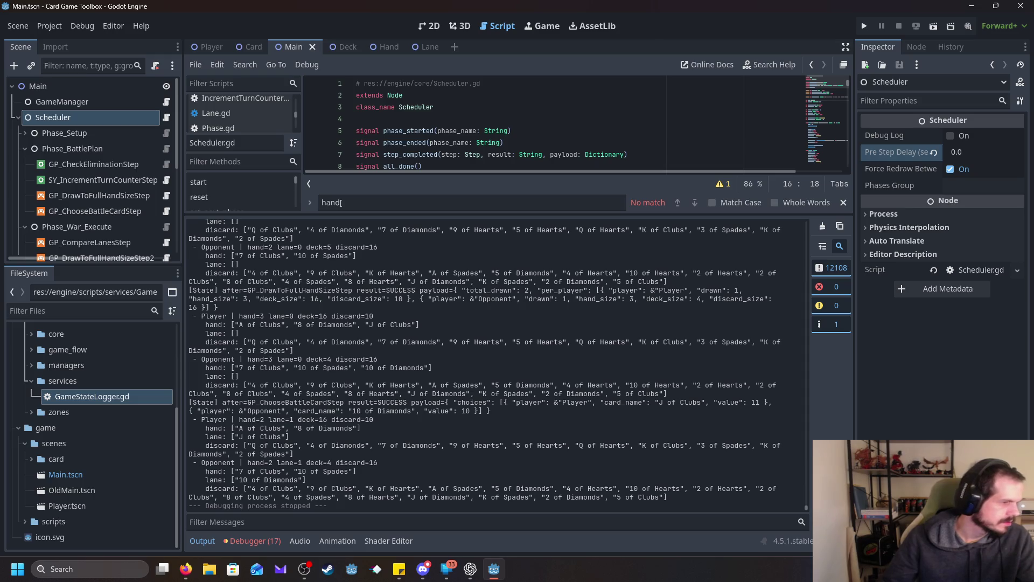
pyautogui.hotkey('alt', 'Tab')
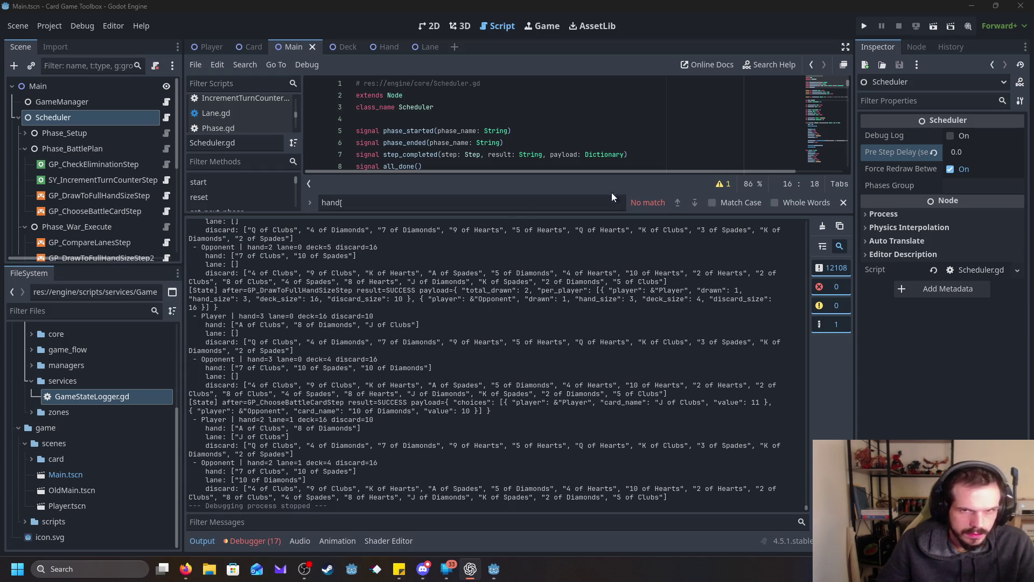
# - Shrink the Output panel and jump to the line 86 INCOMPATIBLE_TERNARY warning in Scheduler.gd
pyautogui.moveTo(599, 217); pyautogui.dragTo(598, 411)
pyautogui.click(725, 382)
pyautogui.click(450, 346)
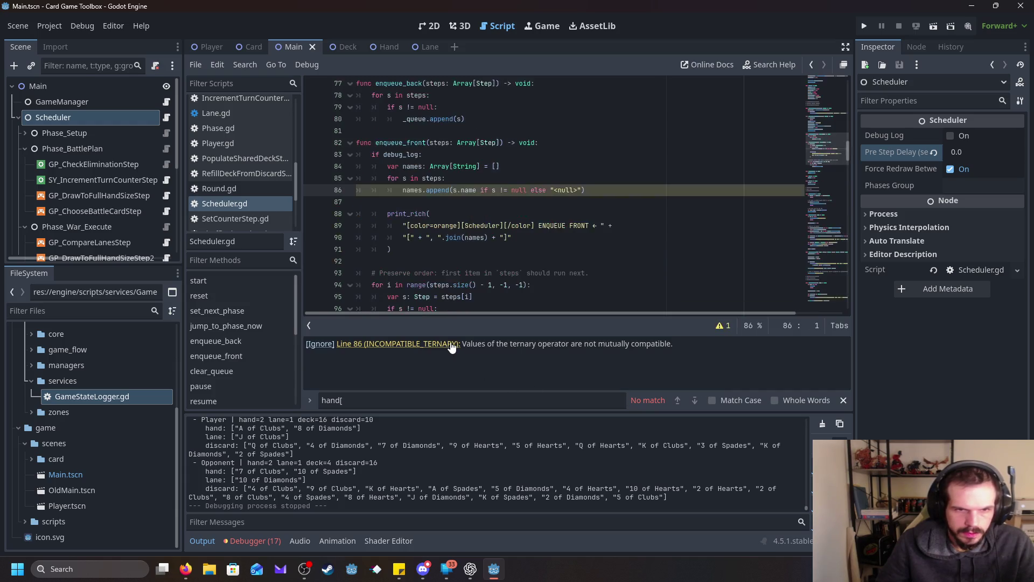
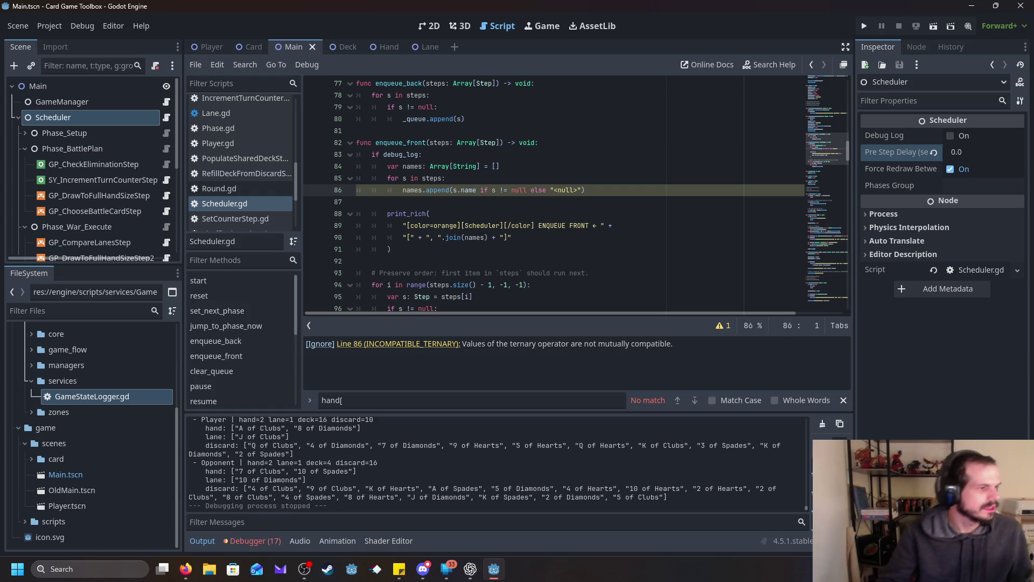
# - Expand Services in the Scene tree and select GameManager to see its debug logging and logger path
pyautogui.hotkey('alt', 'Tab')
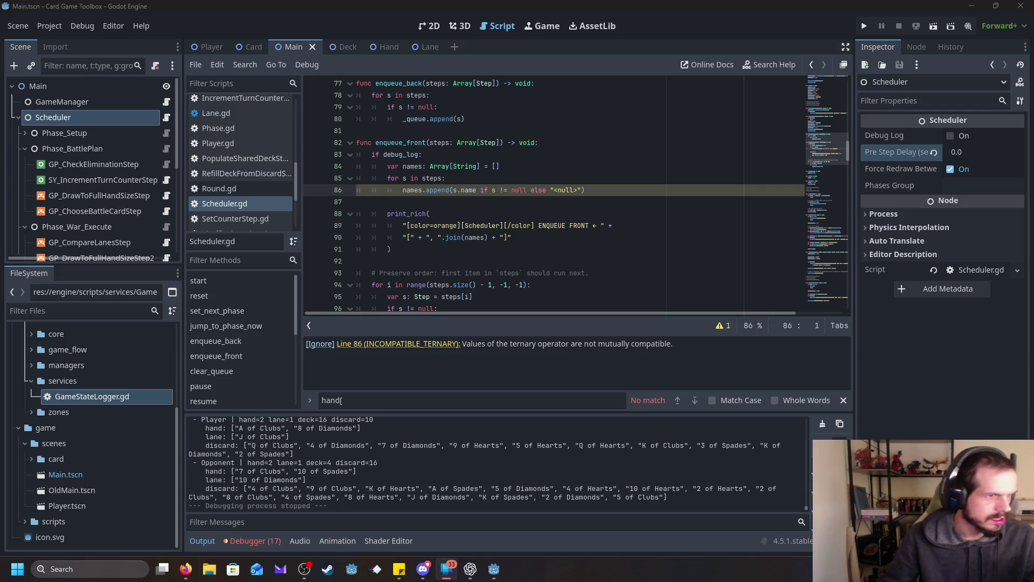
pyautogui.hotkey('alt', 'Tab')
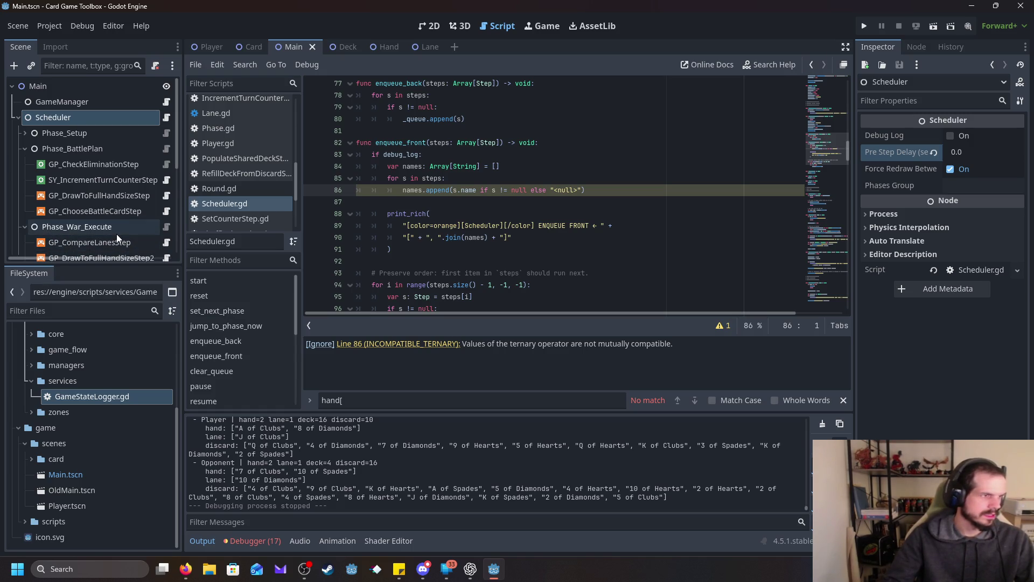
pyautogui.scroll(-2, 116, 233)
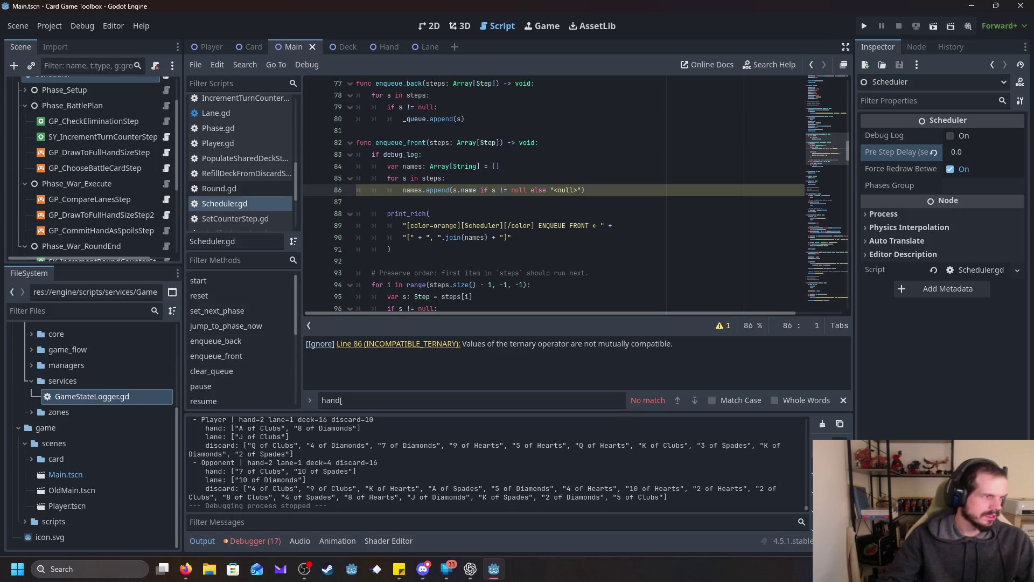
pyautogui.scroll(2, 115, 179)
pyautogui.scroll(-2, 115, 179)
pyautogui.scroll(-6, 115, 173)
pyautogui.click(19, 197)
pyautogui.scroll(-2, 85, 212)
pyautogui.scroll(7, 96, 209)
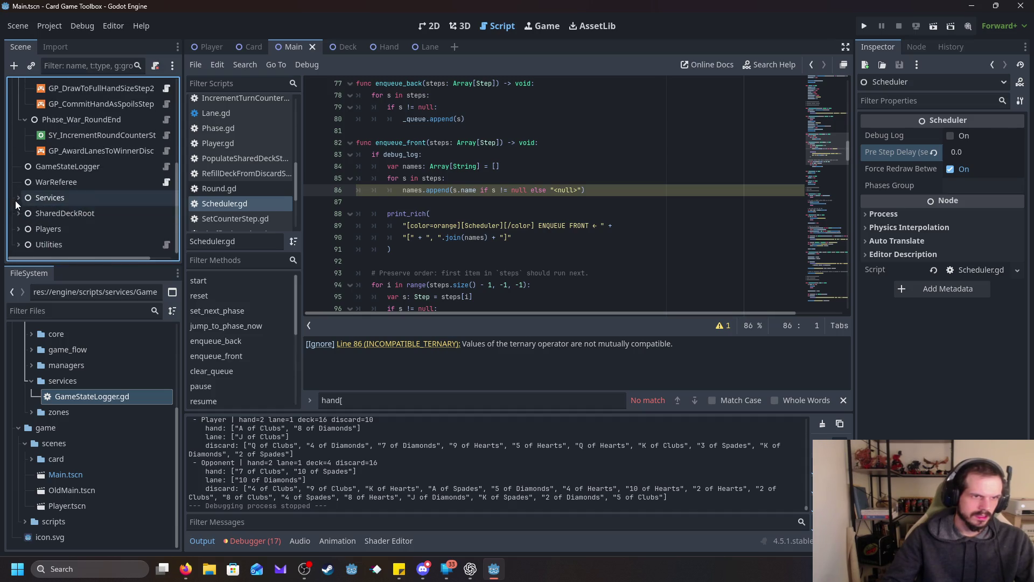
pyautogui.scroll(4, 96, 213)
pyautogui.click(63, 102)
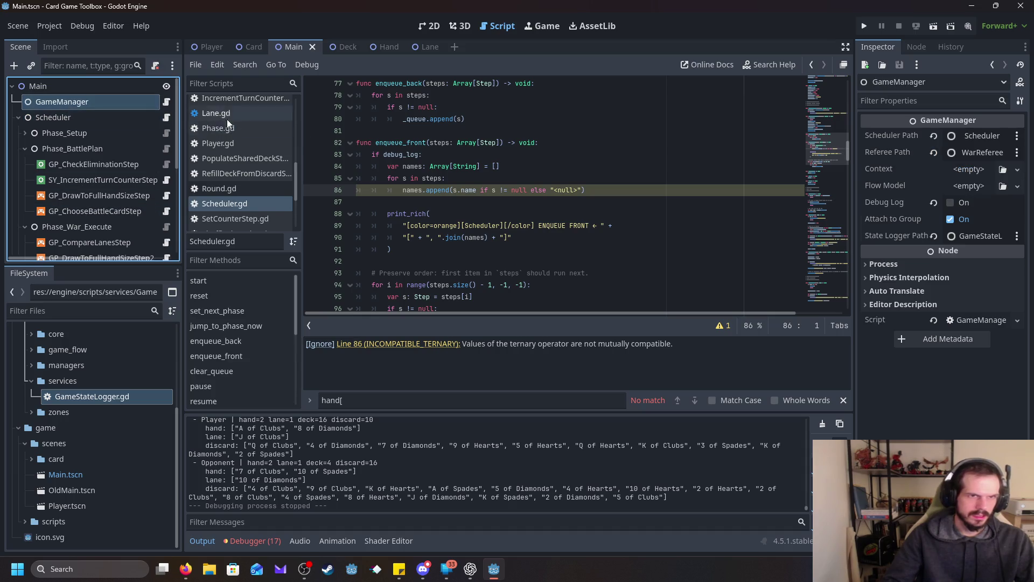
# - Open GameManager.gd and check its exported settings, selecting 'context' on line 17
pyautogui.scroll(3, 257, 179)
pyautogui.scroll(3, 256, 179)
pyautogui.click(254, 202)
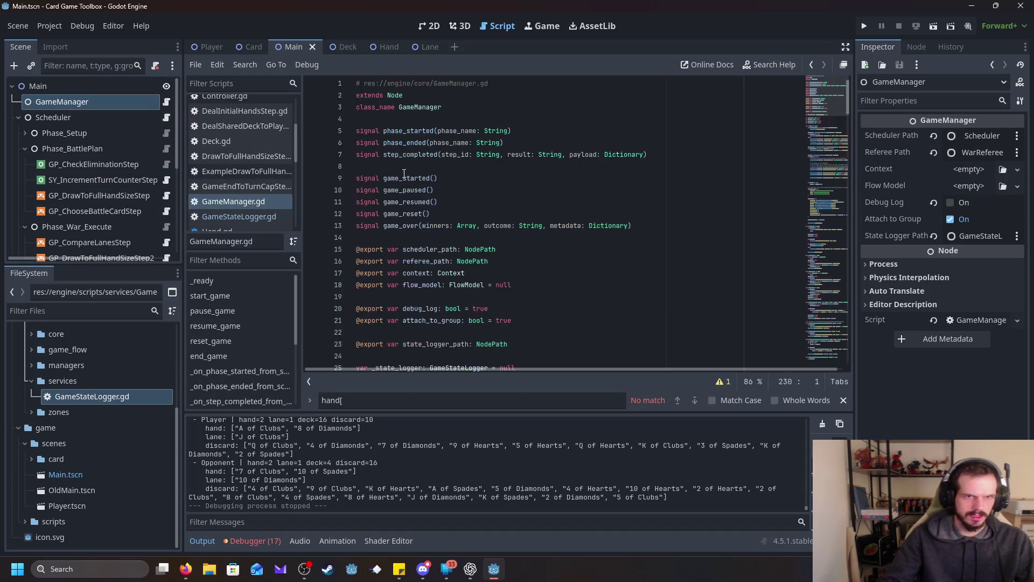
pyautogui.scroll(-2, 501, 168)
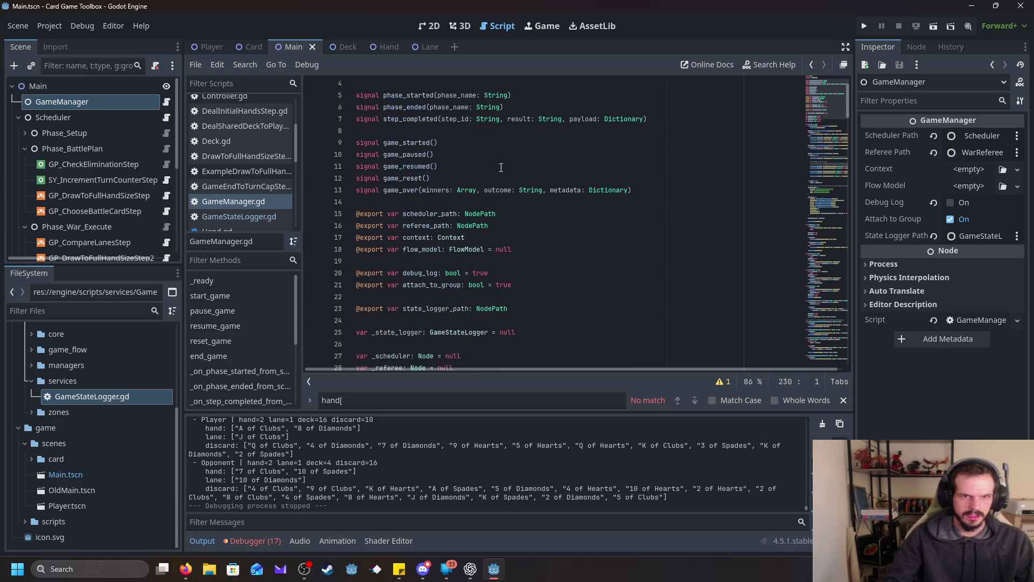
pyautogui.click(391, 203)
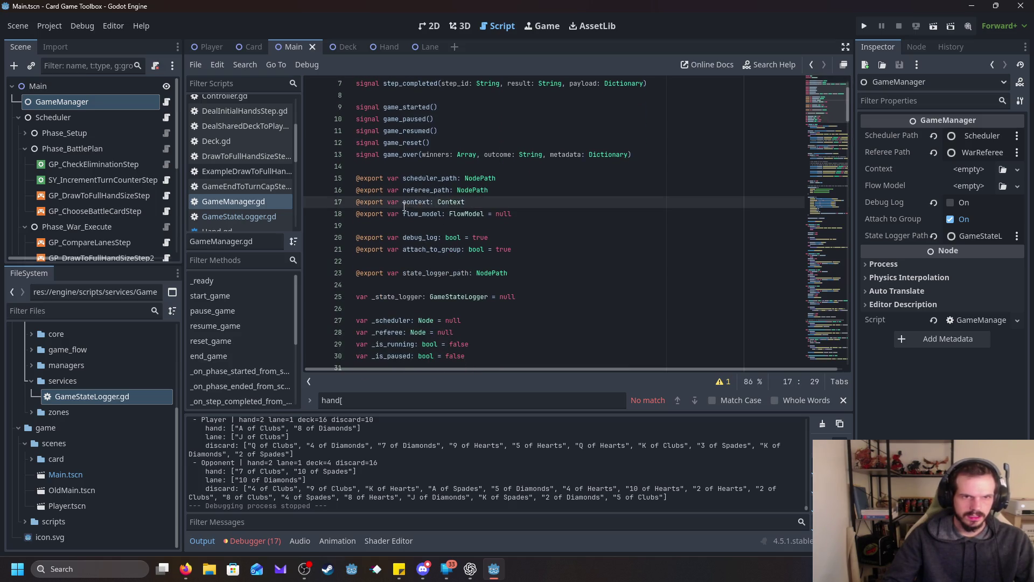
pyautogui.scroll(-1, 467, 202)
pyautogui.scroll(-6, 467, 202)
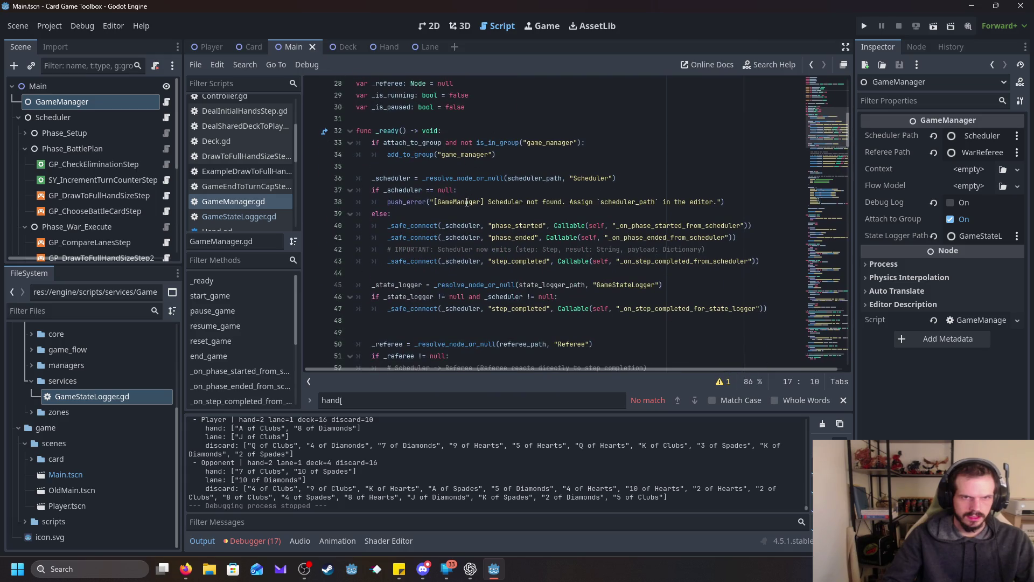
pyautogui.scroll(-1, 467, 202)
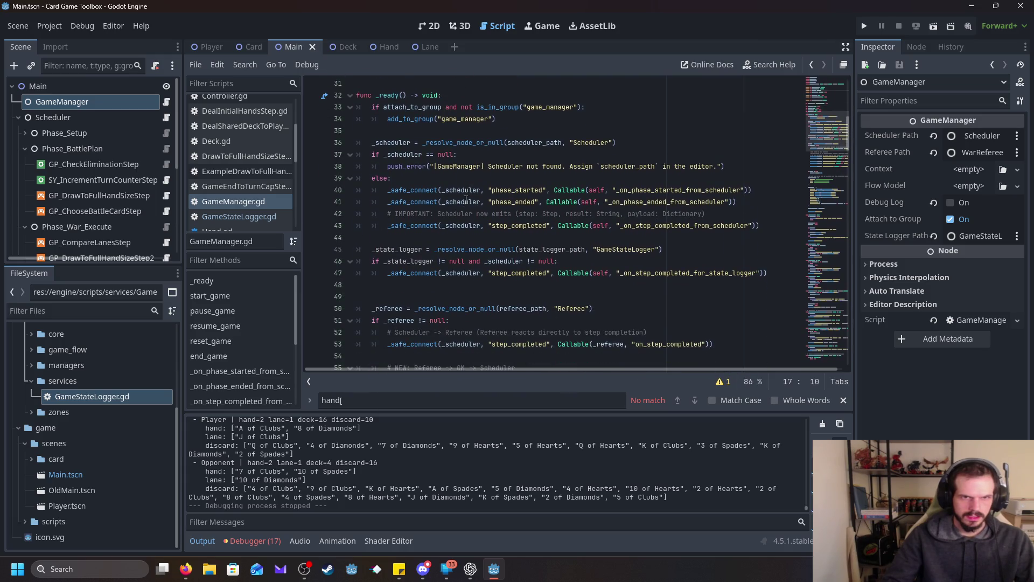
pyautogui.scroll(-2, 541, 204)
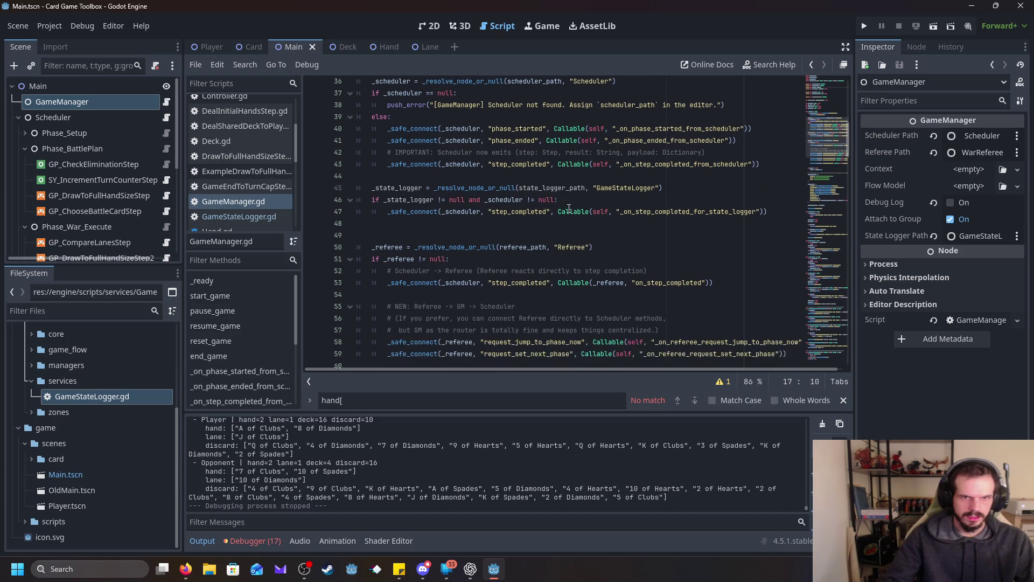
pyautogui.scroll(6, 569, 208)
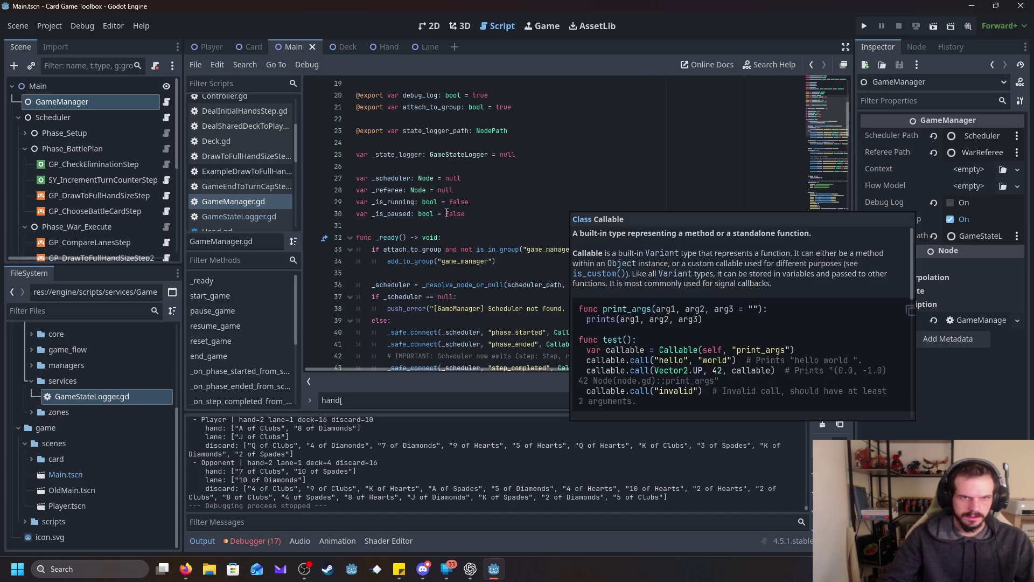
pyautogui.scroll(3, 449, 212)
pyautogui.doubleClick(416, 169)
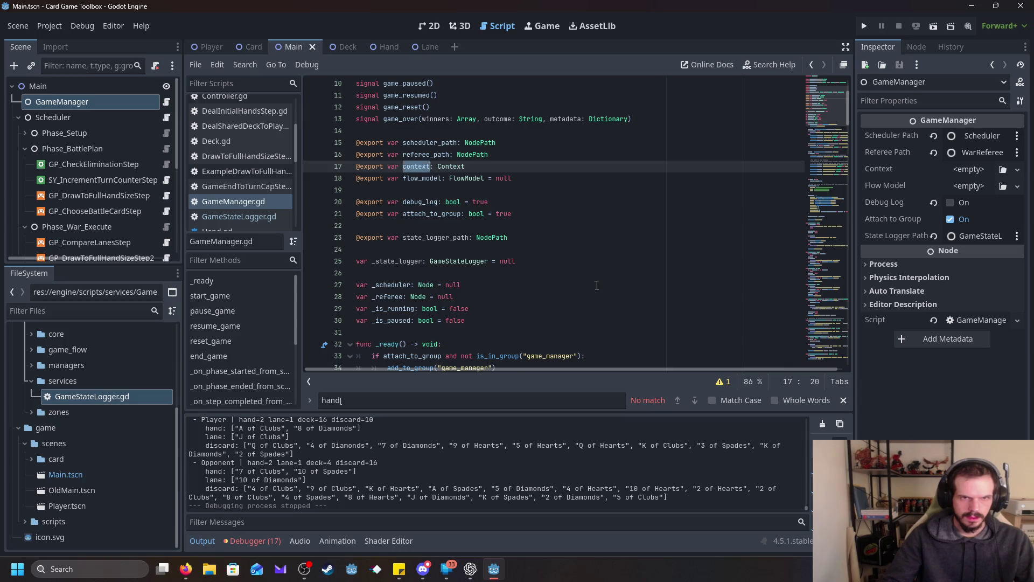
# - Read through GameManager.gd's _ready wiring and start_game function
pyautogui.scroll(-4, 539, 243)
pyautogui.scroll(4, 594, 307)
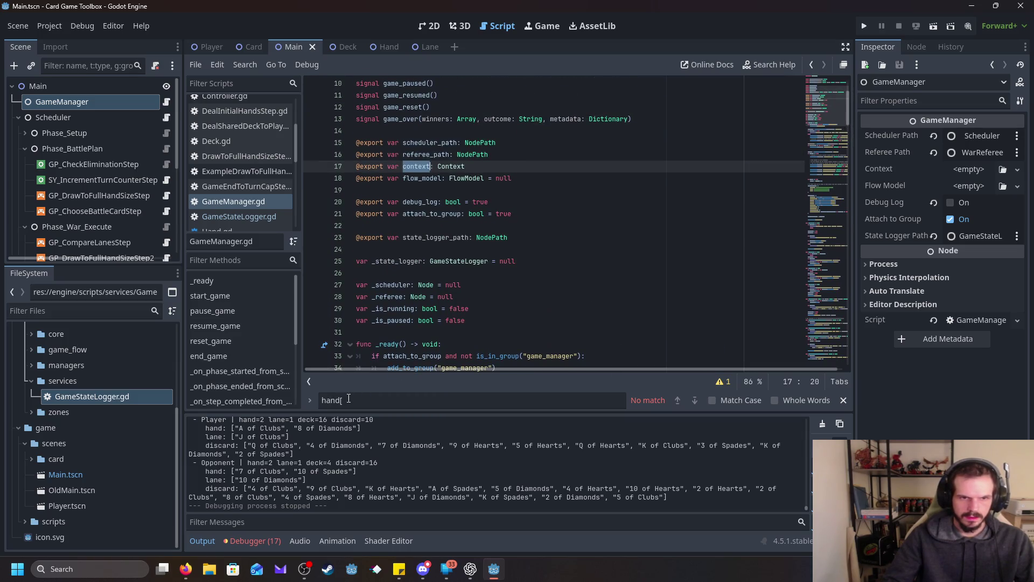
pyautogui.scroll(-7, 470, 329)
pyautogui.scroll(-9, 469, 330)
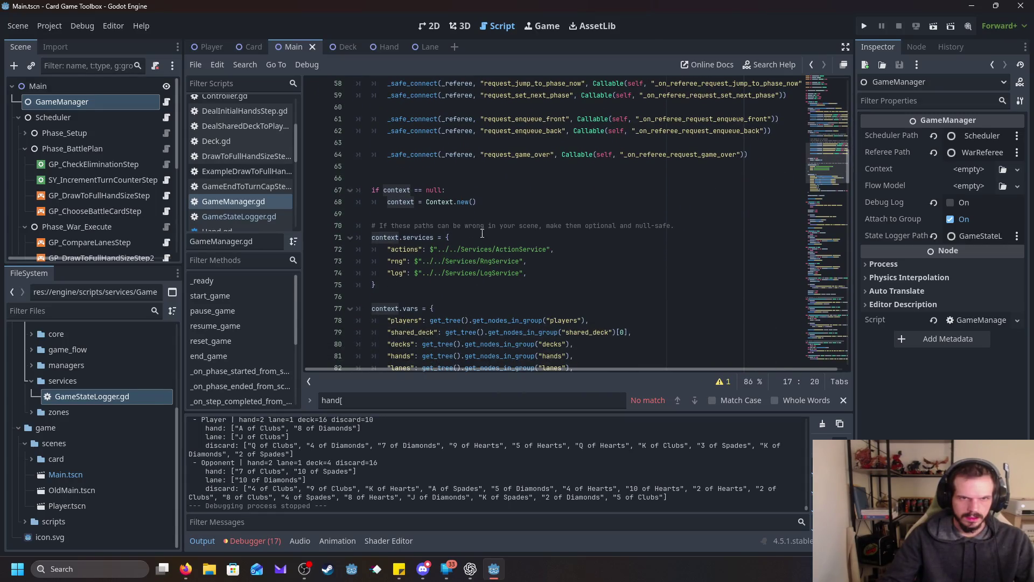
pyautogui.scroll(-5, 441, 249)
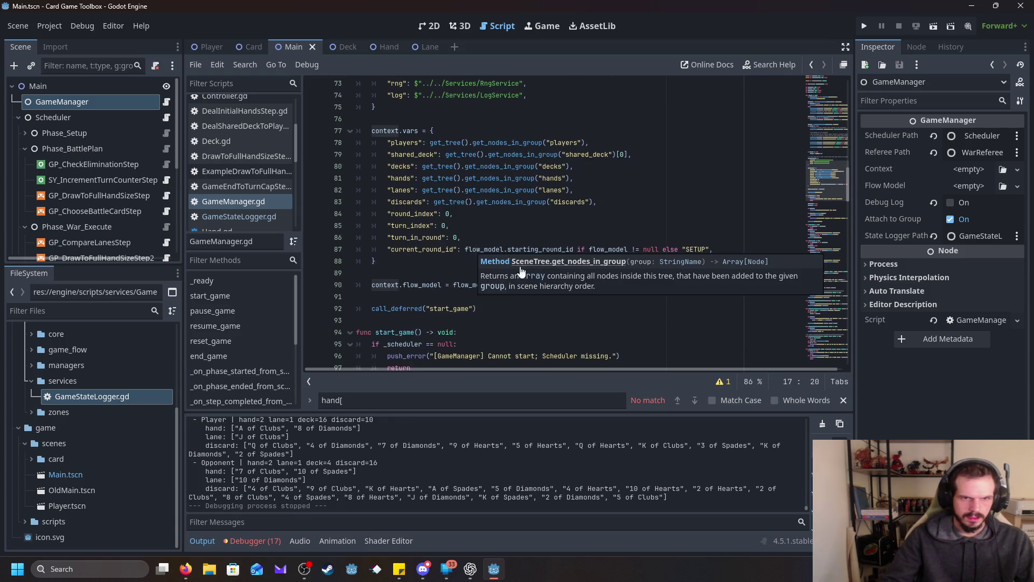
pyautogui.scroll(-2, 509, 300)
pyautogui.scroll(-6, 512, 296)
pyautogui.scroll(7, 513, 291)
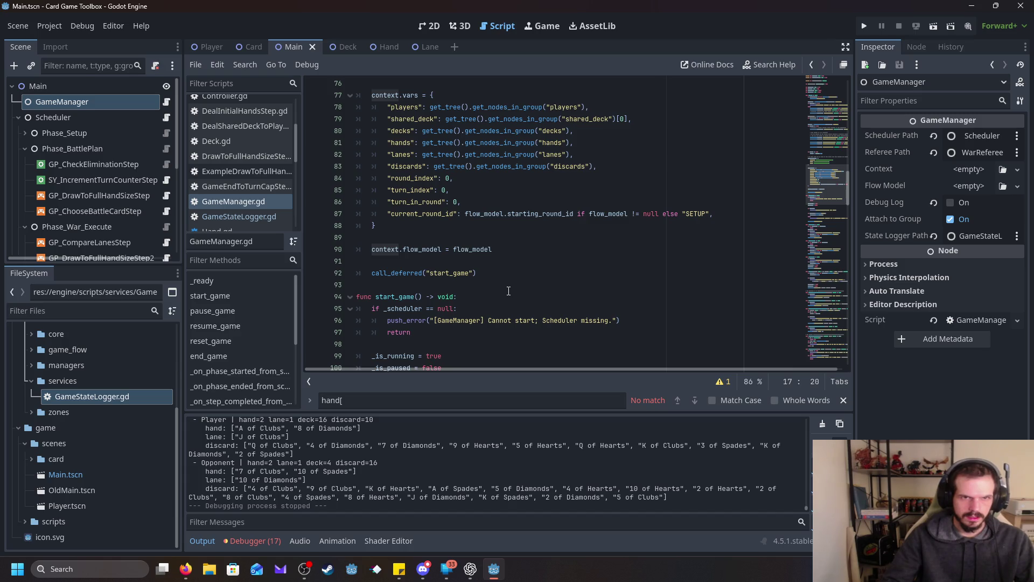
pyautogui.scroll(-11, 508, 291)
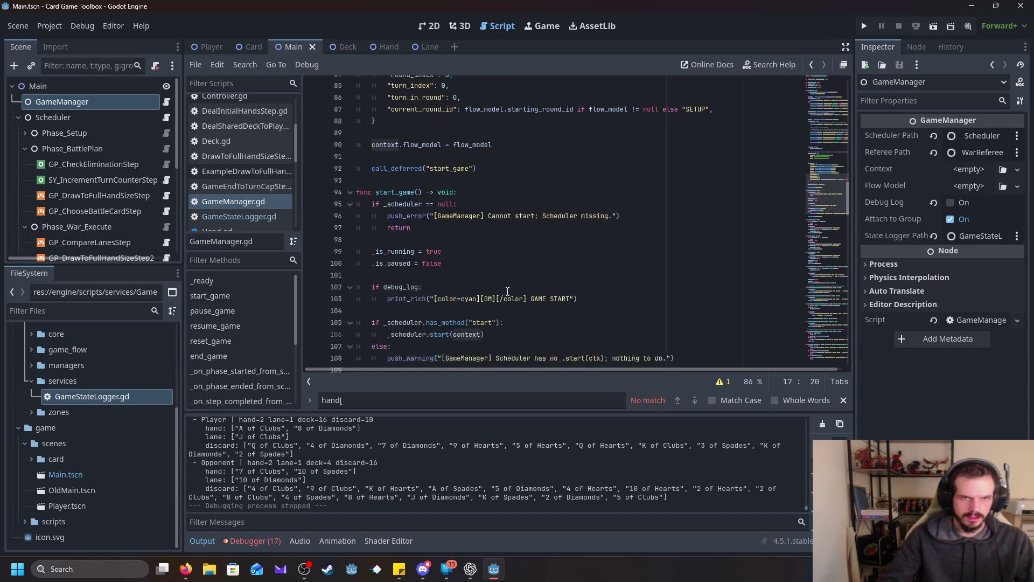
pyautogui.scroll(2, 508, 291)
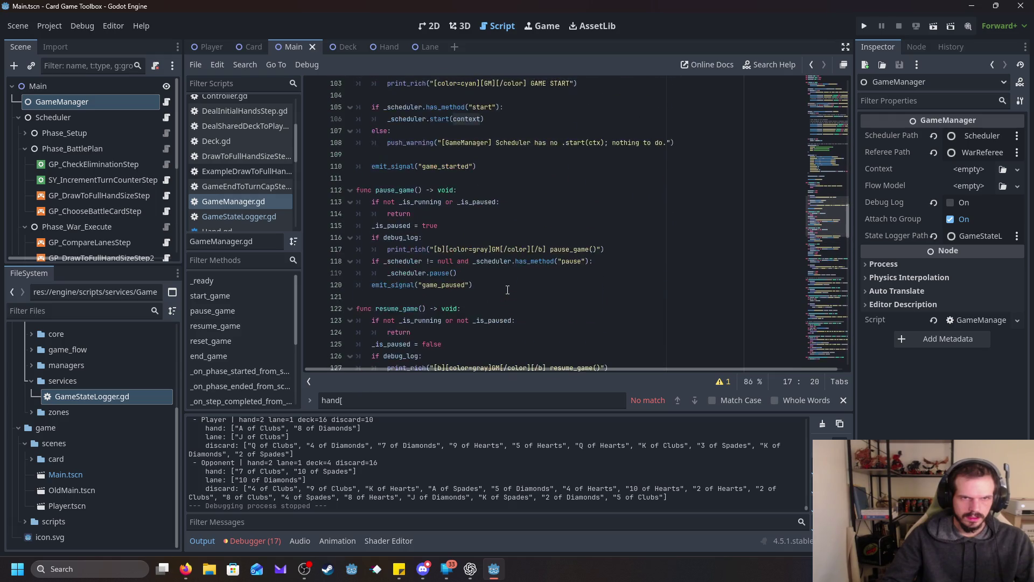
pyautogui.scroll(7, 508, 290)
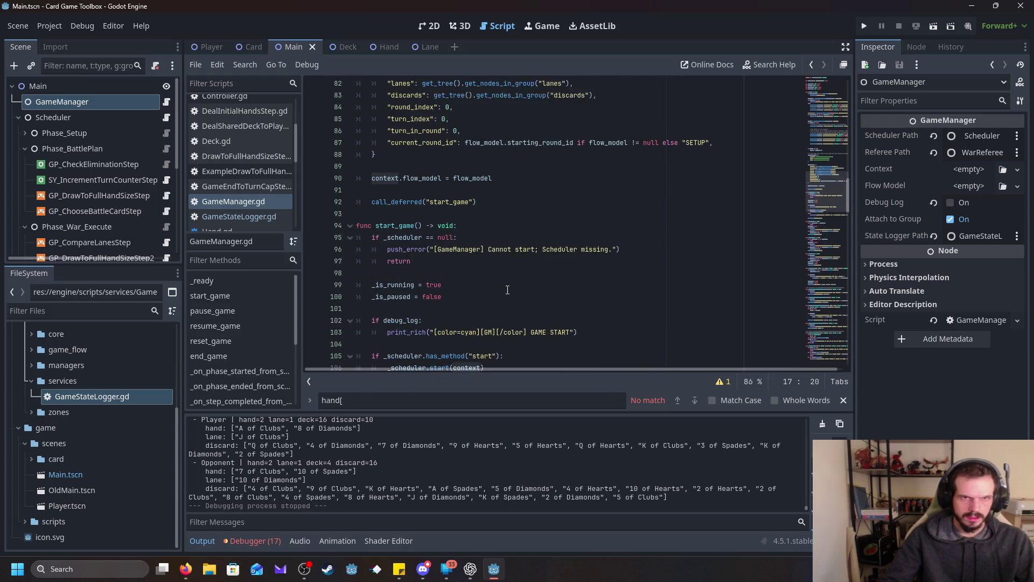
pyautogui.scroll(1, 508, 290)
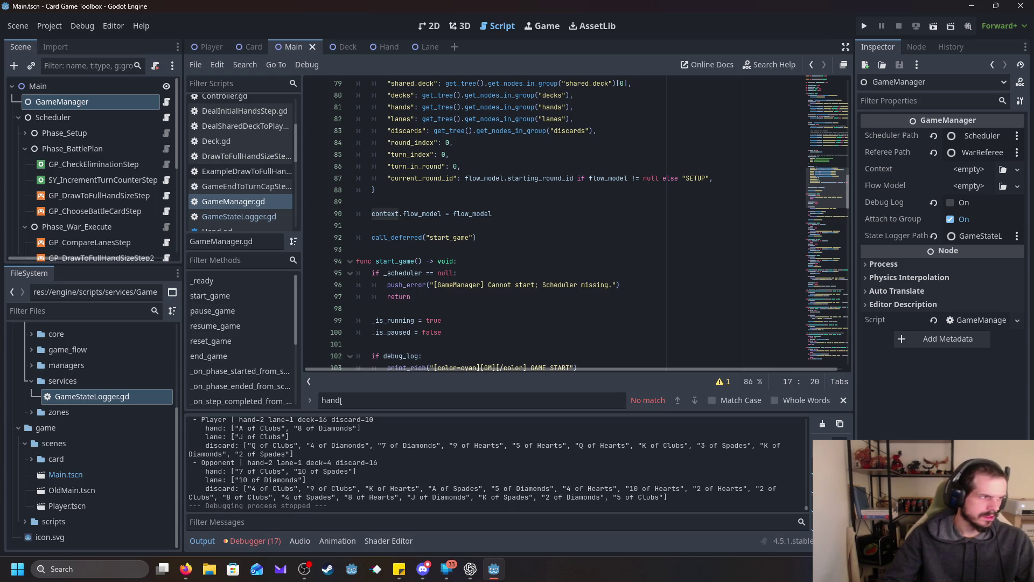
pyautogui.hotkey('alt', 'Tab')
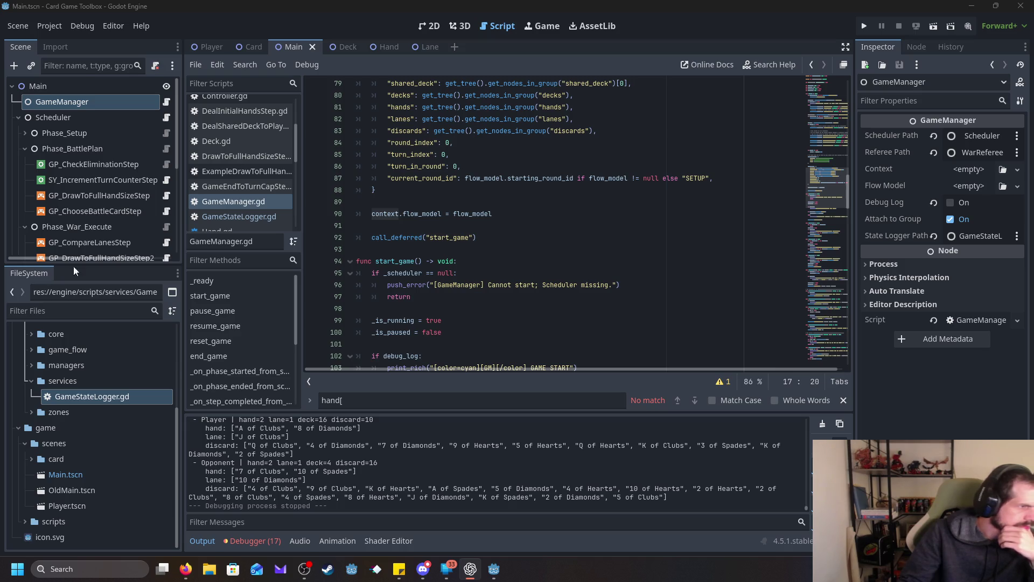
pyautogui.click(264, 217)
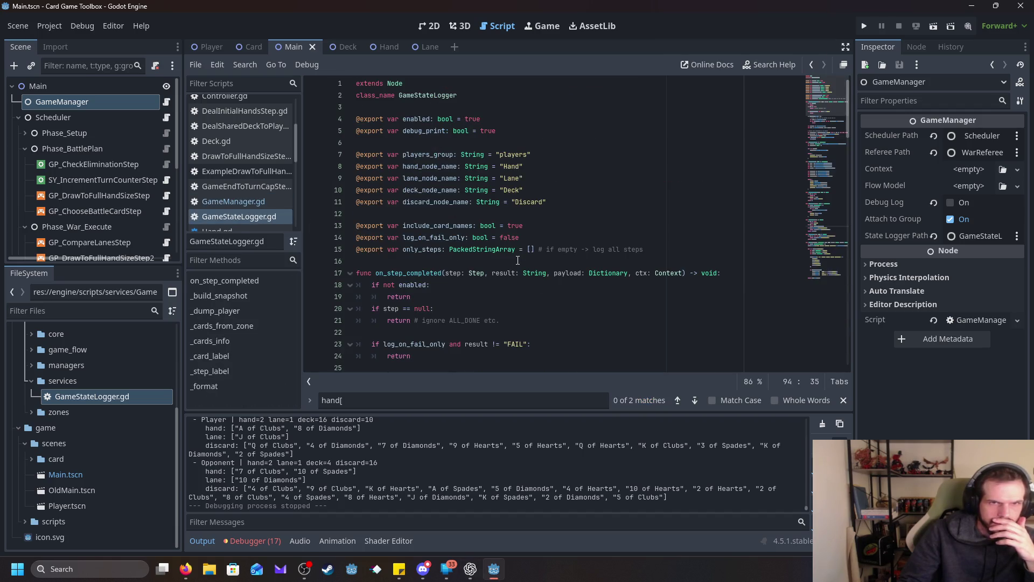
# - Read GameStateLogger.gd, select the _build_snapshot call on line 32, and put the caret after its header
pyautogui.scroll(-2, 518, 260)
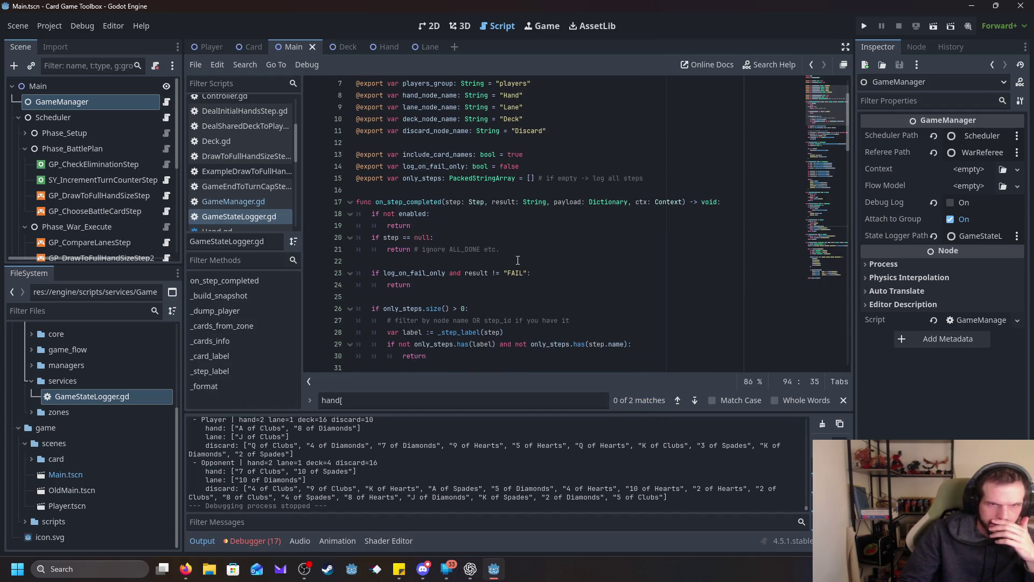
pyautogui.scroll(-4, 518, 261)
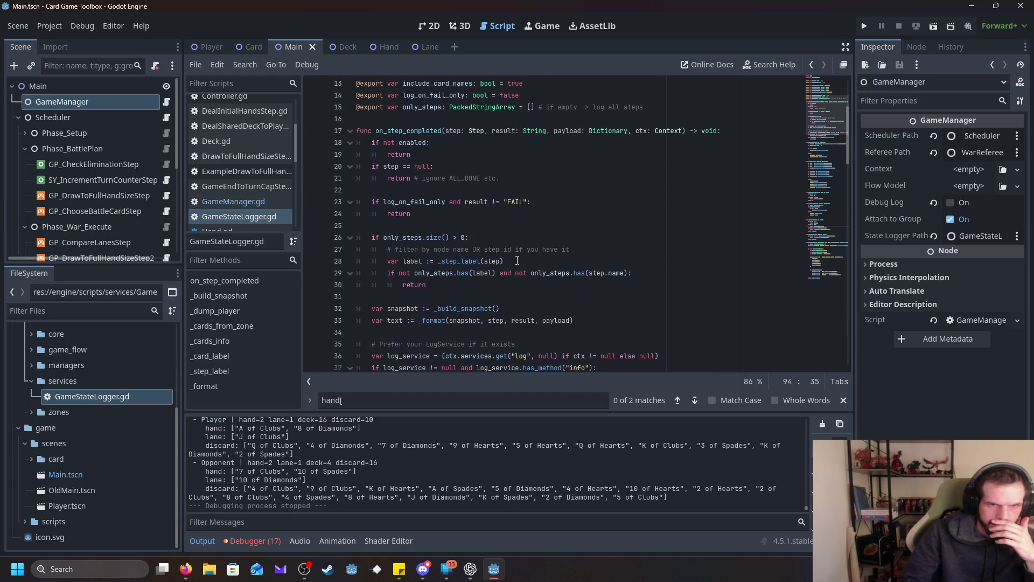
pyautogui.doubleClick(470, 238)
pyautogui.scroll(-6, 531, 342)
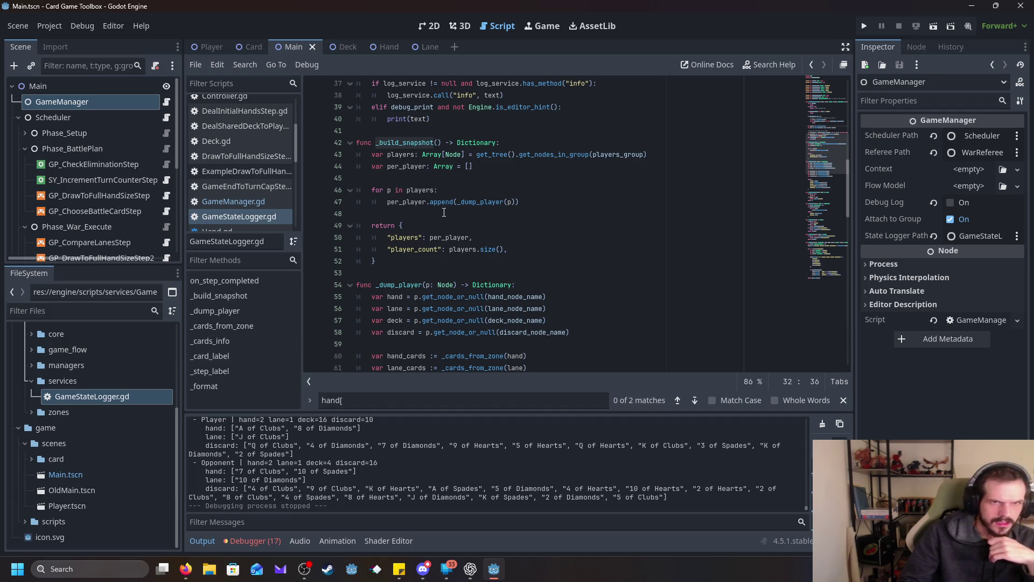
pyautogui.scroll(3, 444, 214)
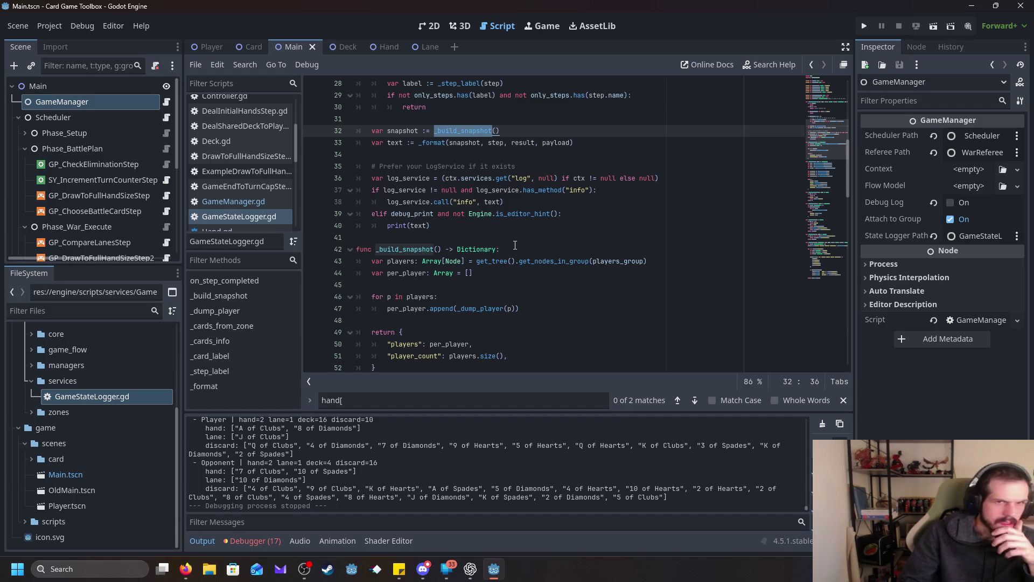
pyautogui.scroll(-1, 455, 259)
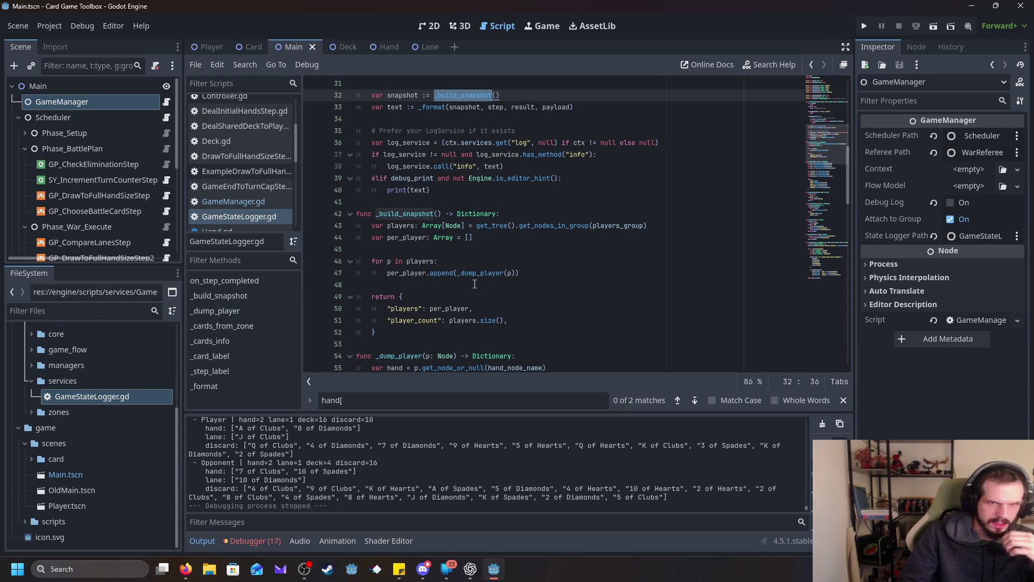
pyautogui.click(514, 218)
# - Paste the ctx.vars line and an empty snapshot dictionary from ChatGPT into _build_snapshot
pyautogui.press('Return')
pyautogui.press('Return')
pyautogui.press('Return')
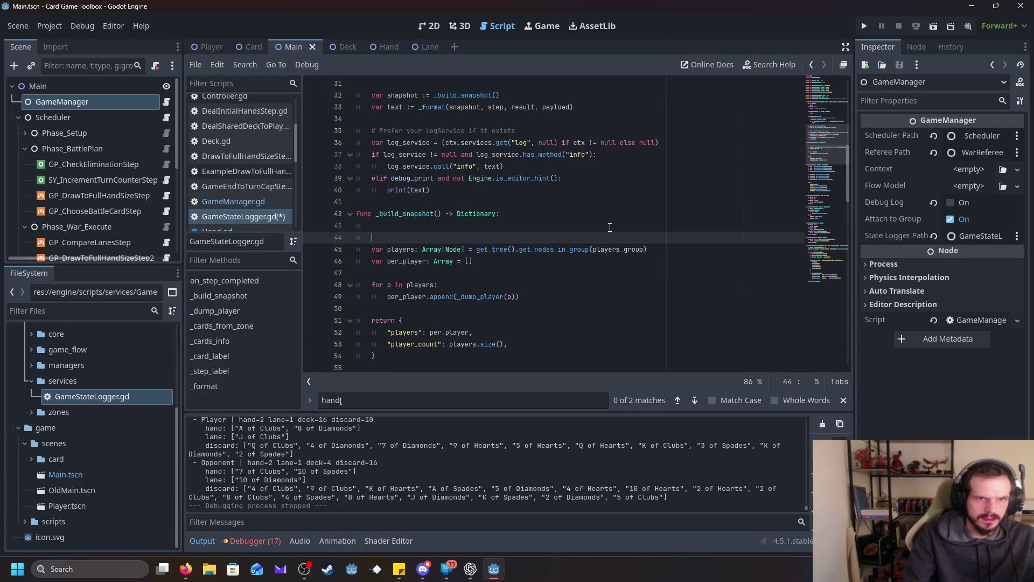
pyautogui.press('Up')
pyautogui.press('Up')
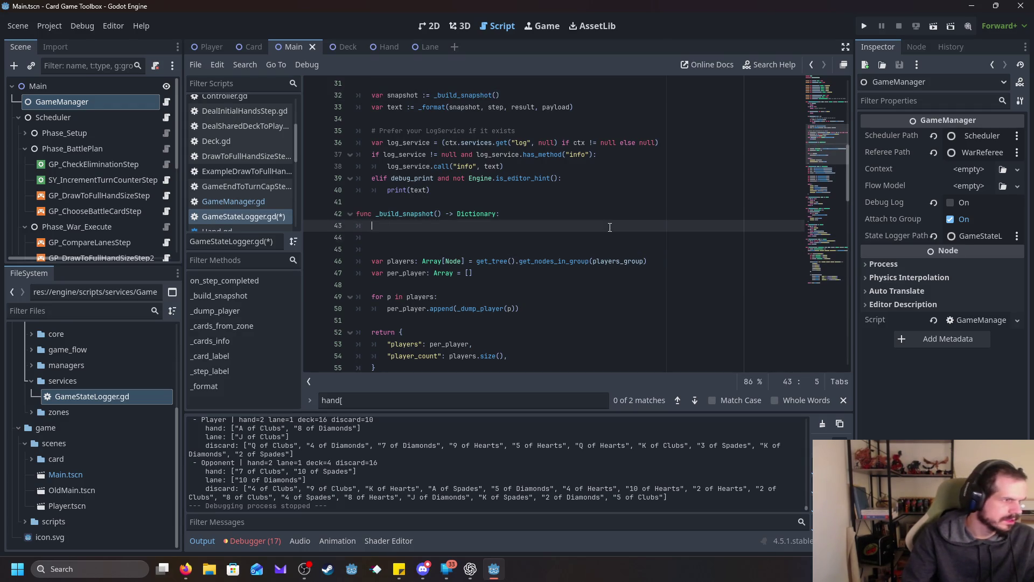
pyautogui.click(469, 569)
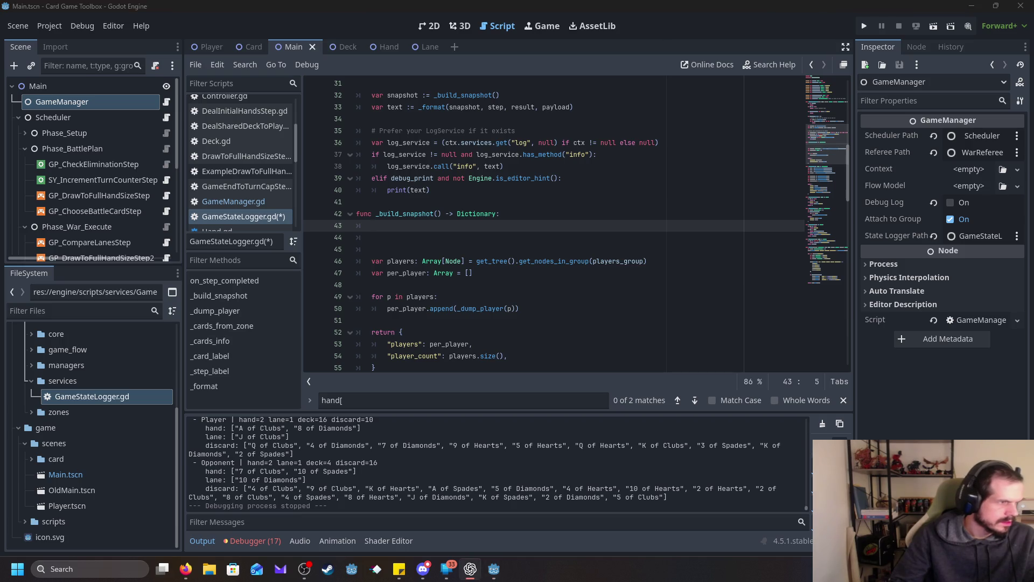
pyautogui.click(431, 225)
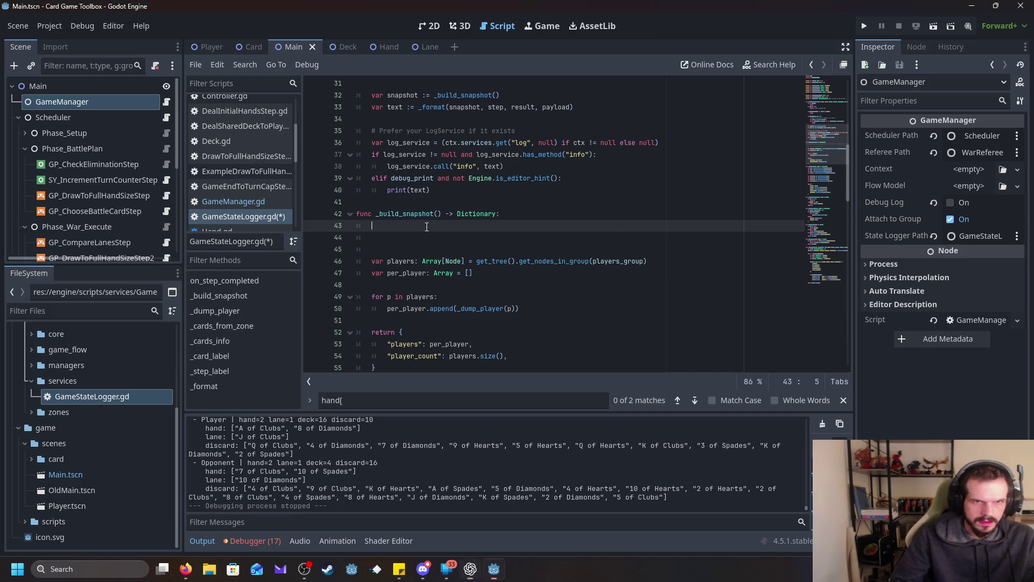
pyautogui.write('var vars: Dictionary = ctx.vars')
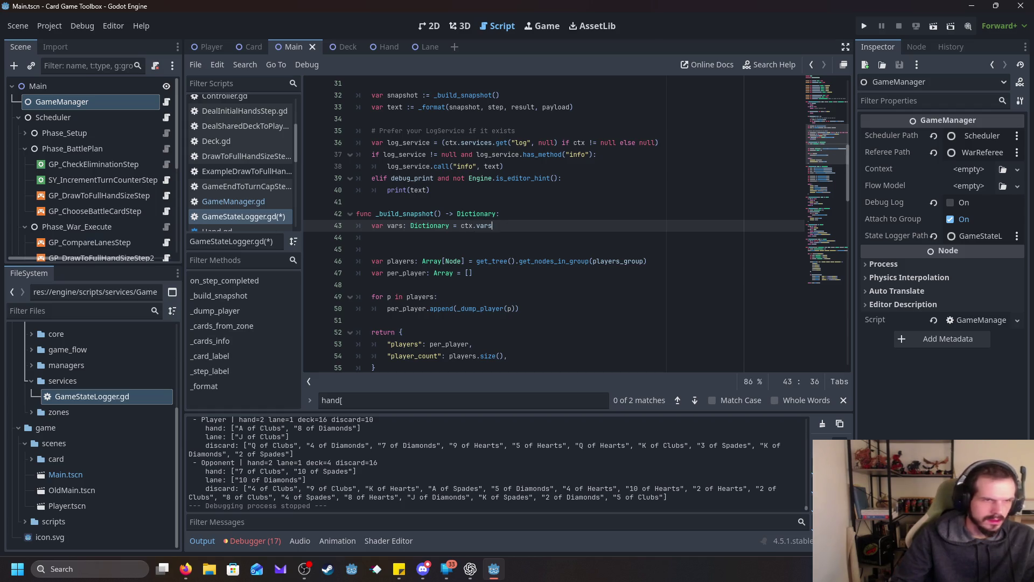
pyautogui.click(470, 569)
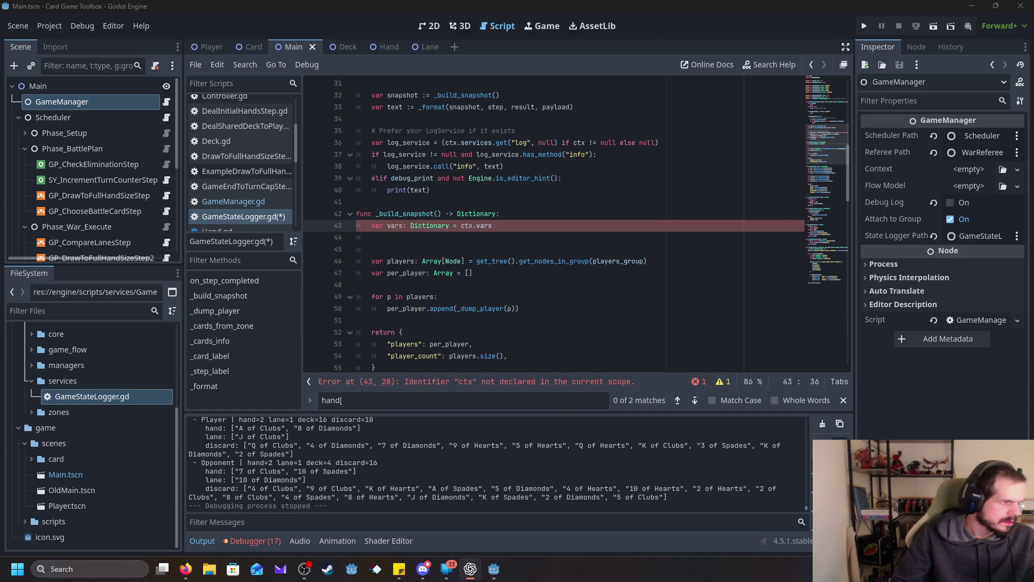
pyautogui.click(321, 249)
pyautogui.write('var snapshot: Dictionary = {}')
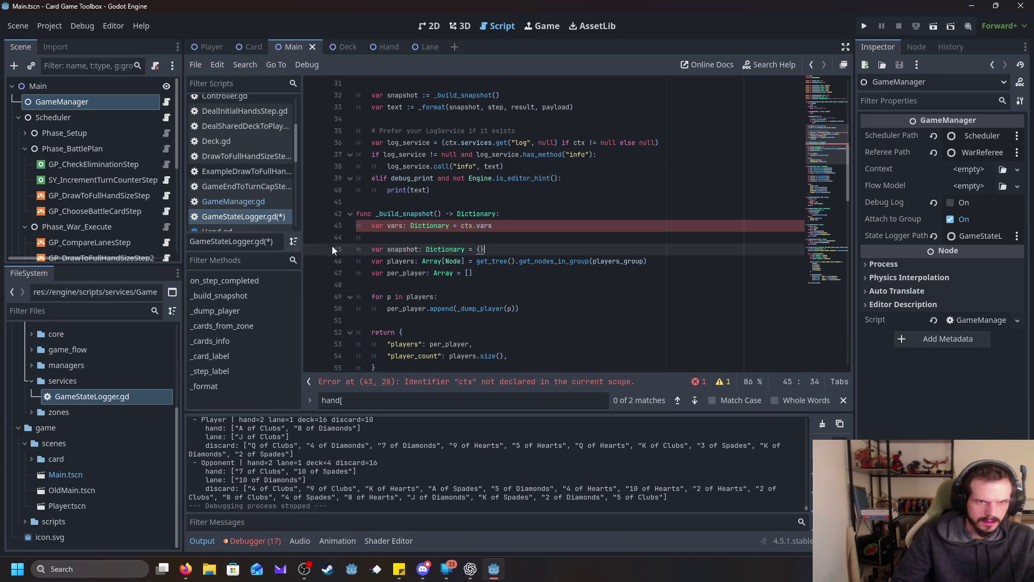
pyautogui.press('Return')
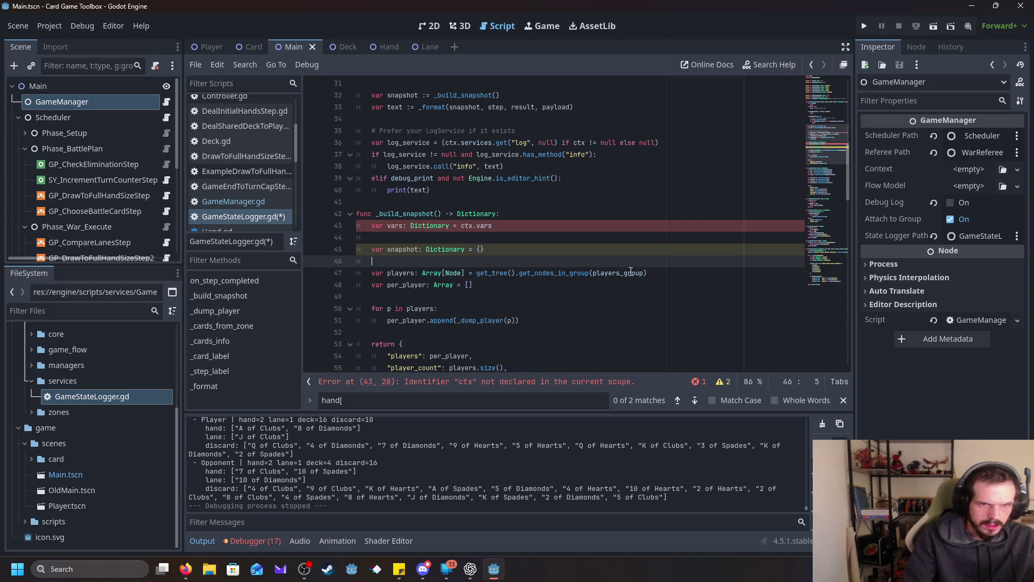
# - Paste the snapshot counters block with battle, war, turn_in_round and current_round_id
pyautogui.moveTo(616, 268)
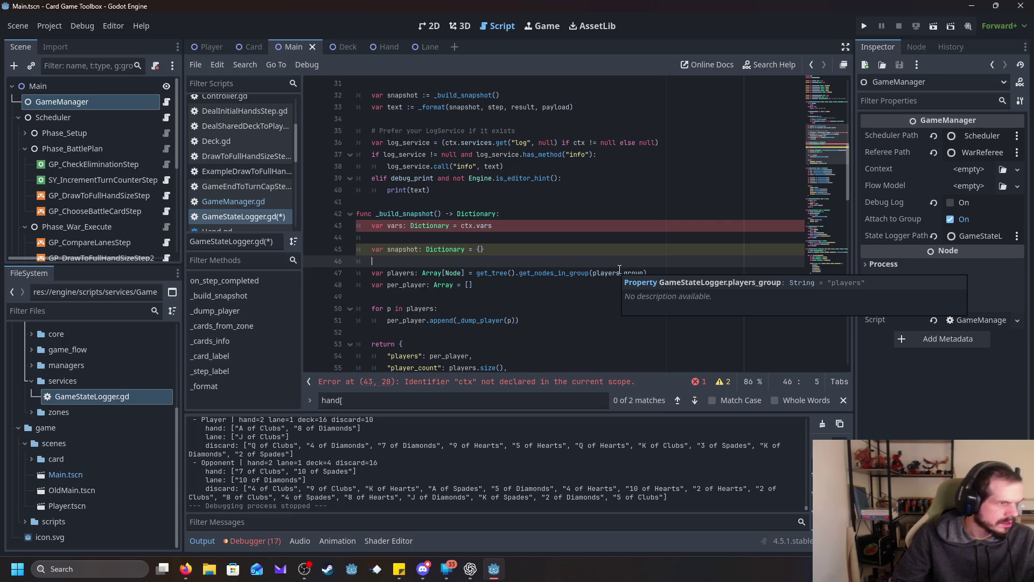
pyautogui.scroll(-9, 621, 269)
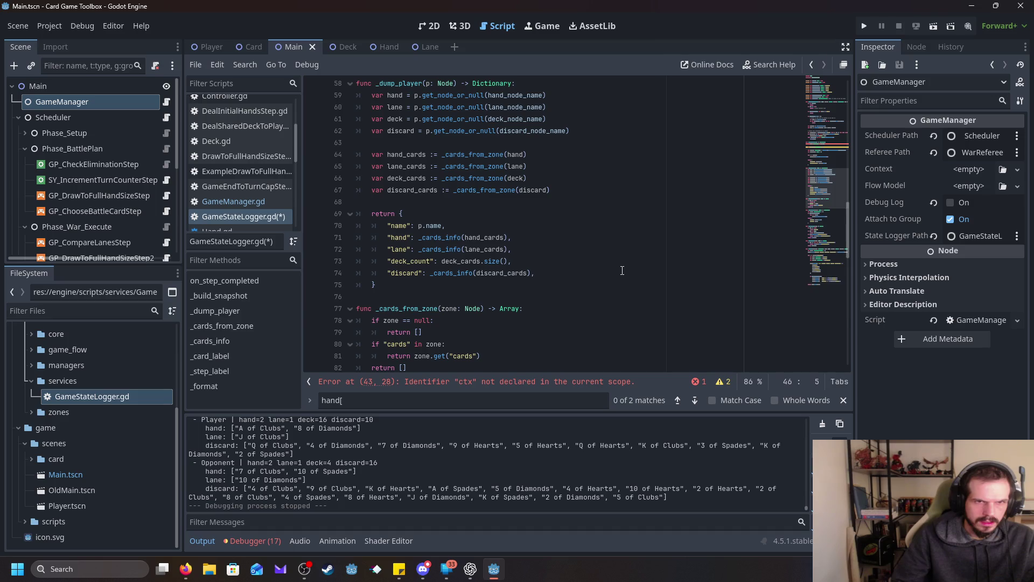
pyautogui.scroll(5, 622, 269)
pyautogui.scroll(1, 622, 270)
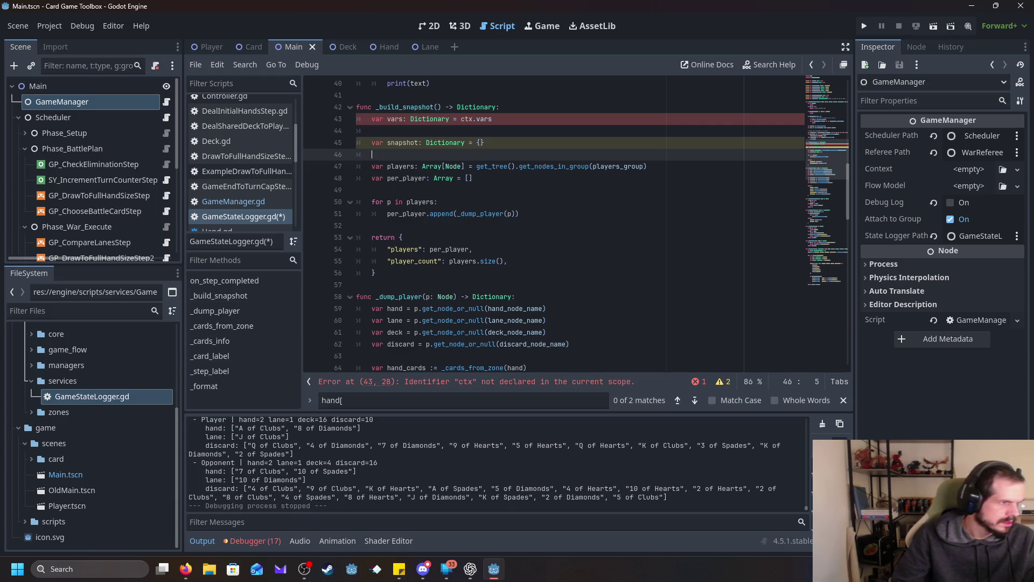
pyautogui.hotkey('alt', 'Tab')
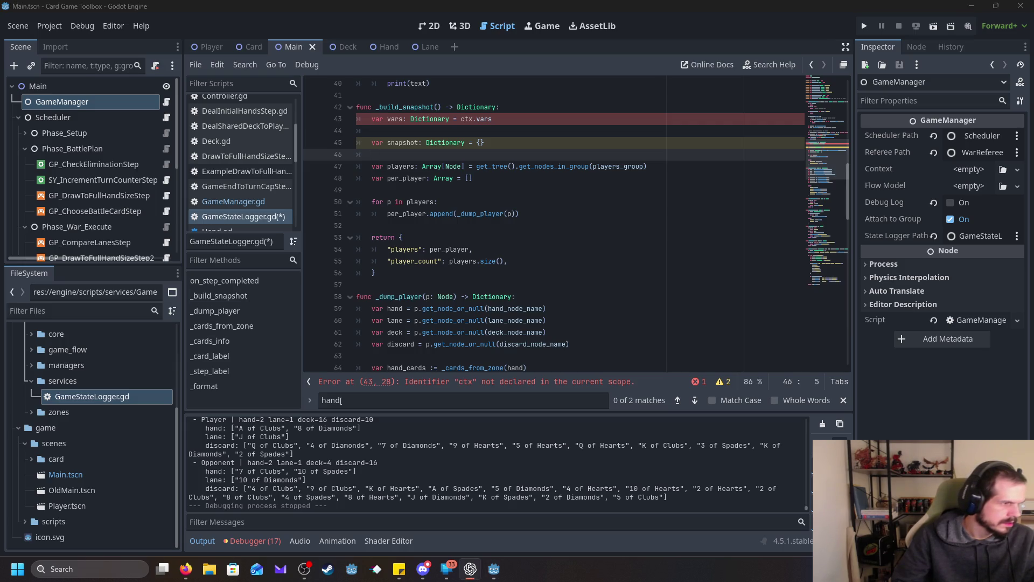
pyautogui.hotkey('alt', 'Tab')
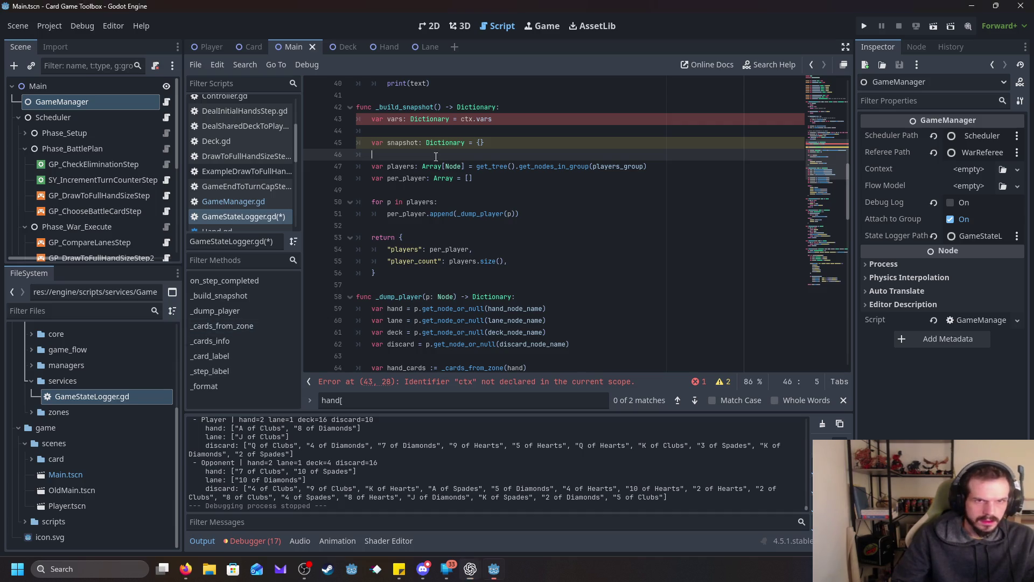
pyautogui.write('snapshot["counters"] = { \t\t"battle": int(vars.get("battle", vars.get("turn_index", 0))), # turn \t\t"war": int(vars.get("war", vars.get("round_index", 0))),      # round \t\t"turn_in_round": int(vars.get("turn_in_round", 0)), \t\t"current_round_id": str(vars.get("current_round_id", "")), \t}')
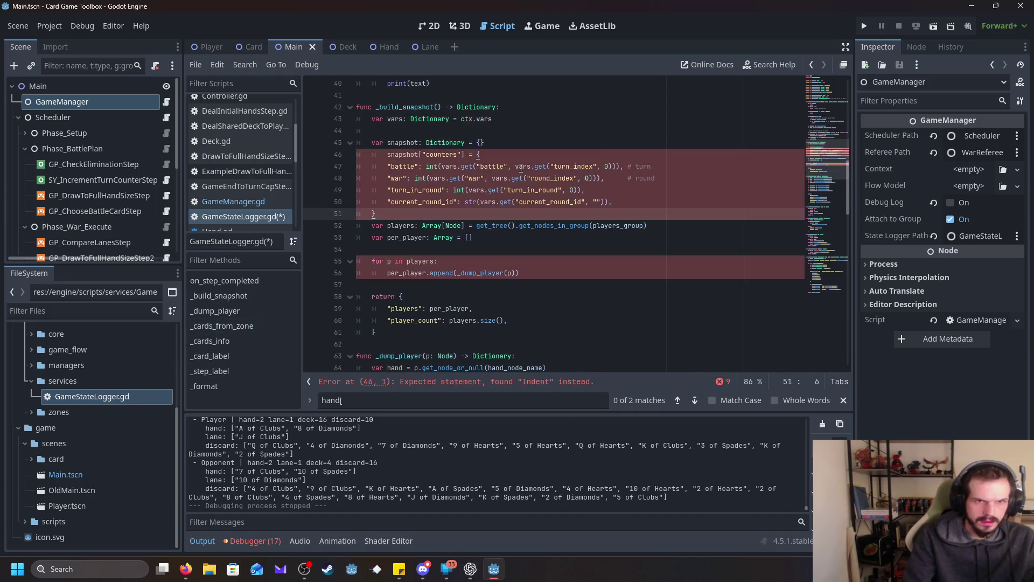
pyautogui.press('Return')
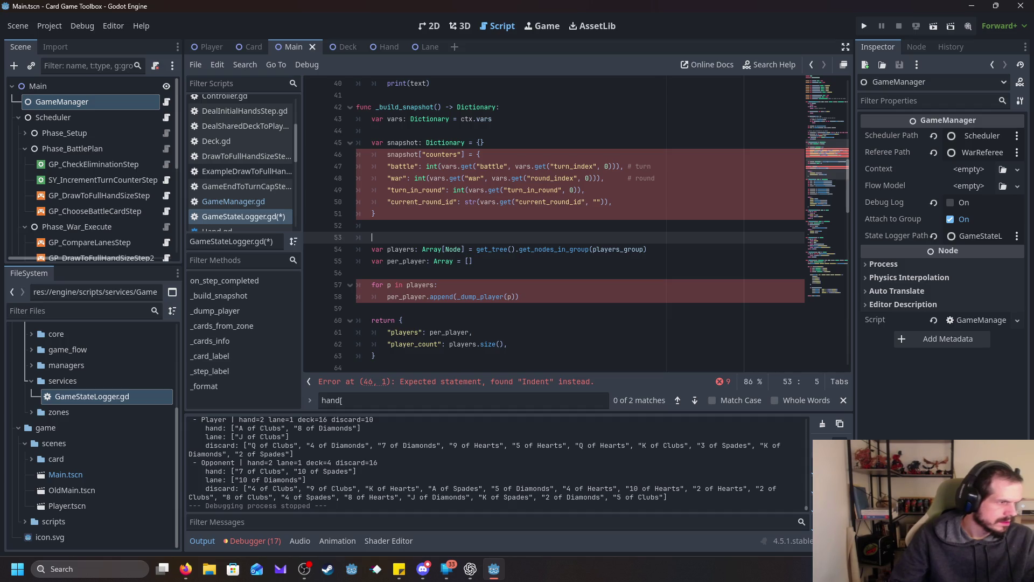
pyautogui.press('Down')
pyautogui.press('Down')
pyautogui.press('Down')
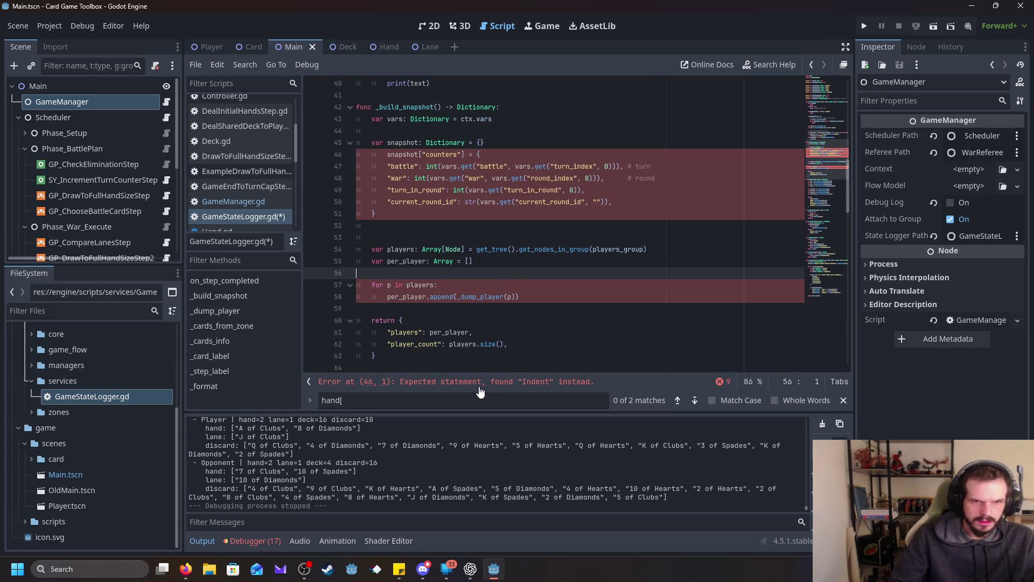
pyautogui.click(480, 382)
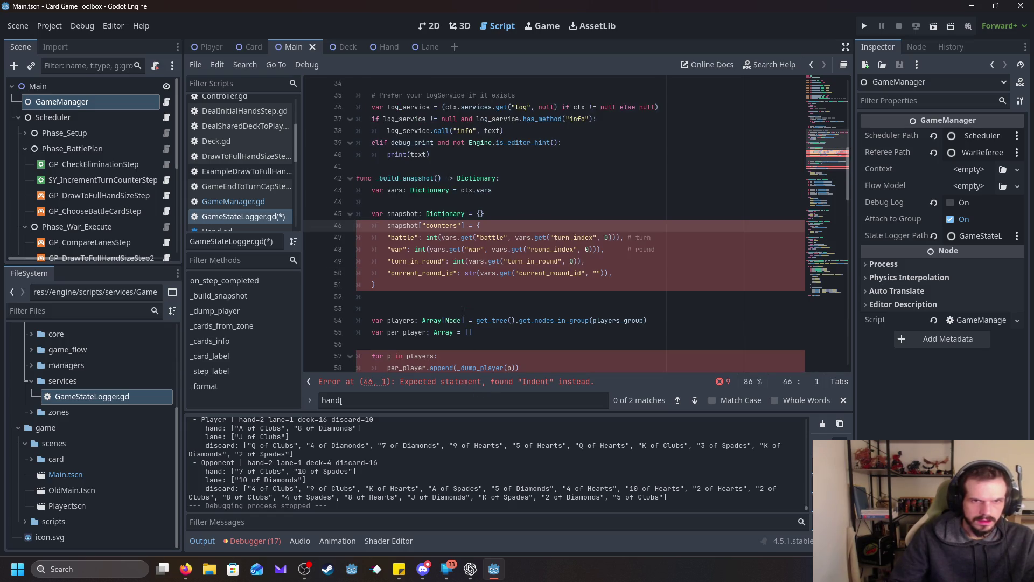
# - Remove the extra indent from the snapshot counters line 46
pyautogui.scroll(-1, 464, 311)
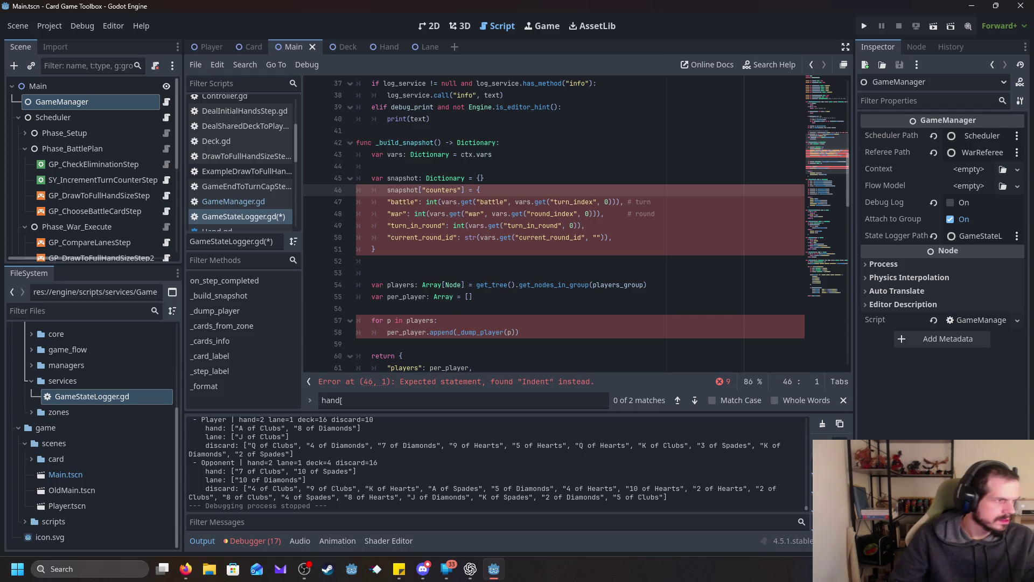
pyautogui.press('Home')
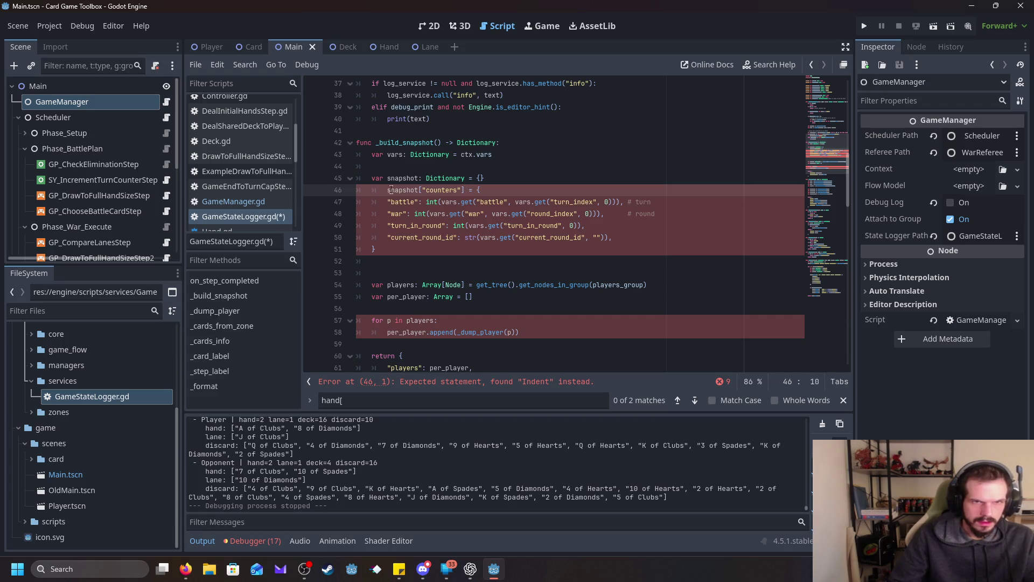
pyautogui.press('BackSpace')
pyautogui.press('Down')
pyautogui.press('Down')
pyautogui.press('Down')
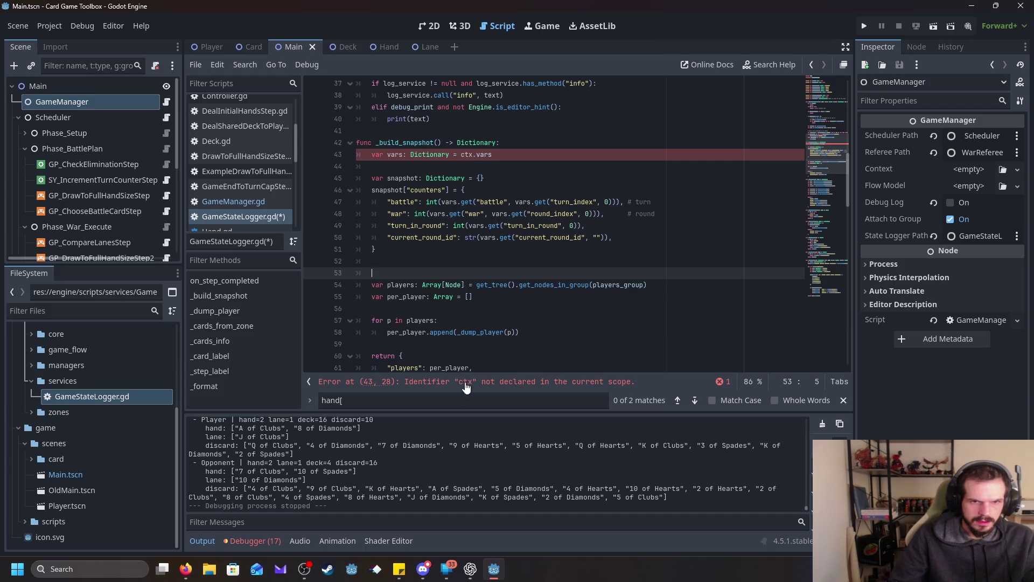
# - Change the signature to _build_snapshot(ctx: Context) to declare ctx
pyautogui.click(465, 385)
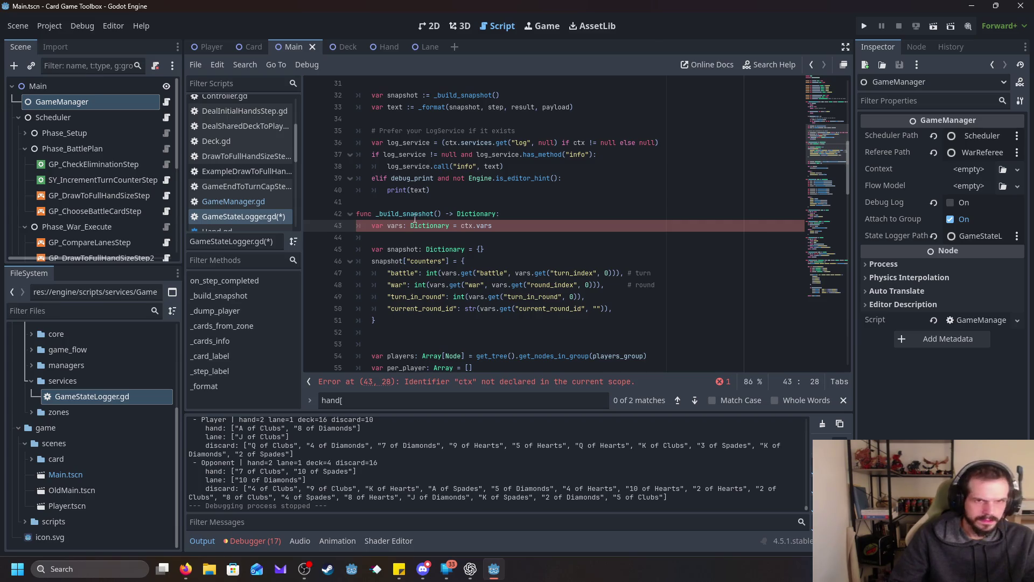
pyautogui.click(437, 215)
pyautogui.write('ctx')
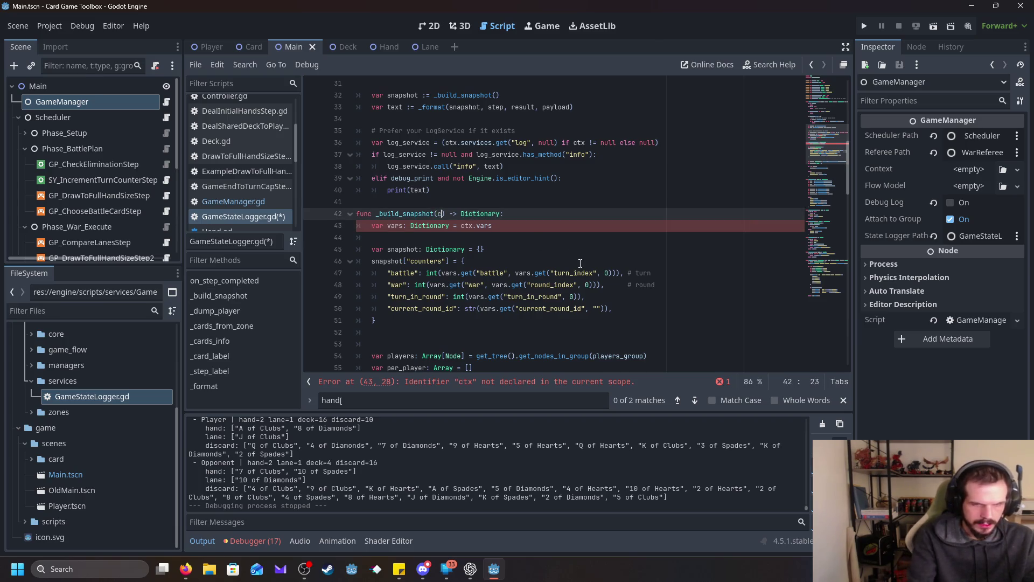
pyautogui.press('BackSpace')
pyautogui.write(':')
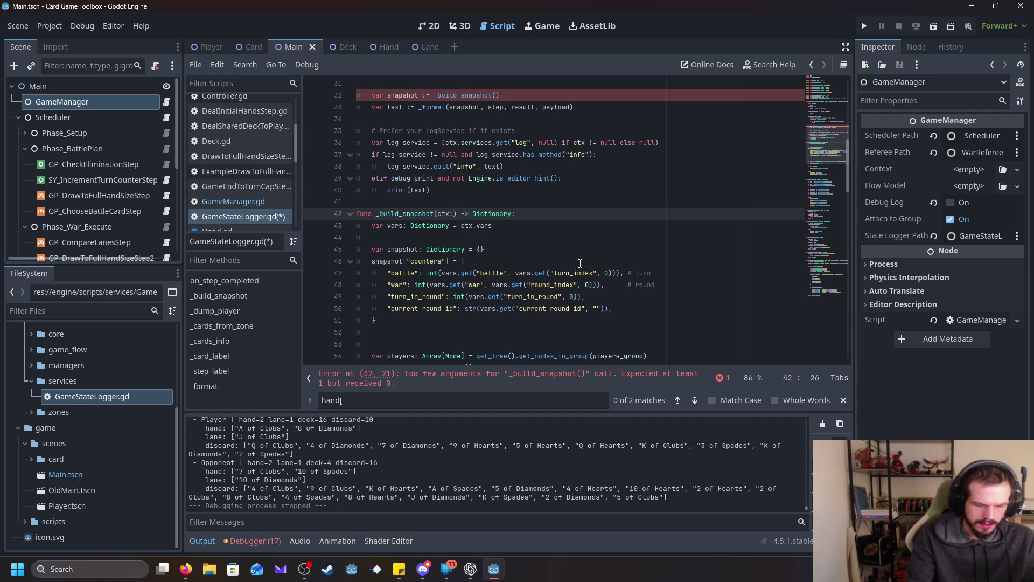
pyautogui.write(' Context')
pyautogui.click(714, 177)
pyautogui.scroll(-6, 714, 177)
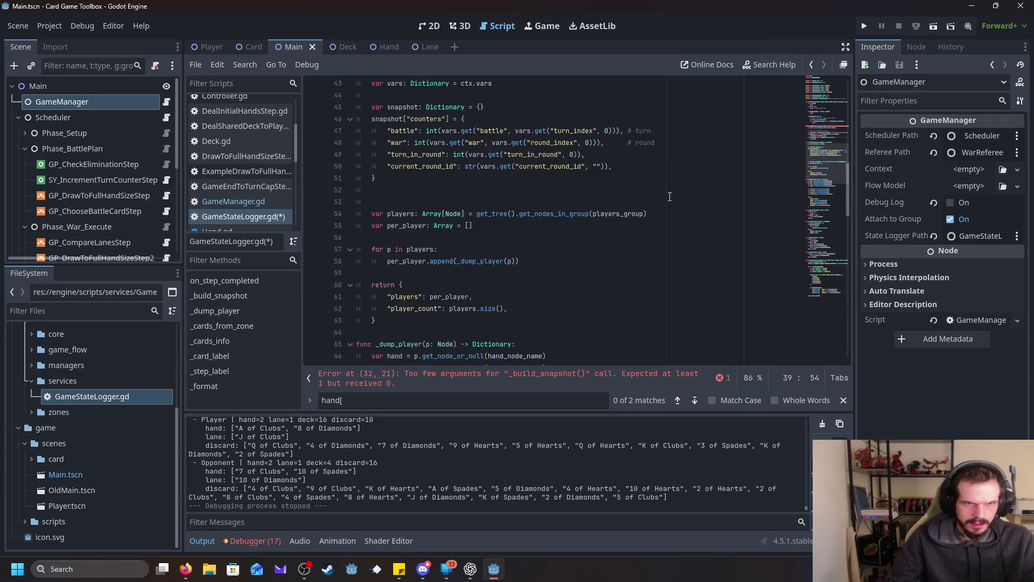
pyautogui.moveTo(388, 246)
pyautogui.mouseDown()
pyautogui.moveTo(360, 204)
pyautogui.moveTo(372, 227)
pyautogui.moveTo(343, 141)
pyautogui.mouseUp()
pyautogui.scroll(4, 387, 216)
pyautogui.hotkey('alt', 'Tab')
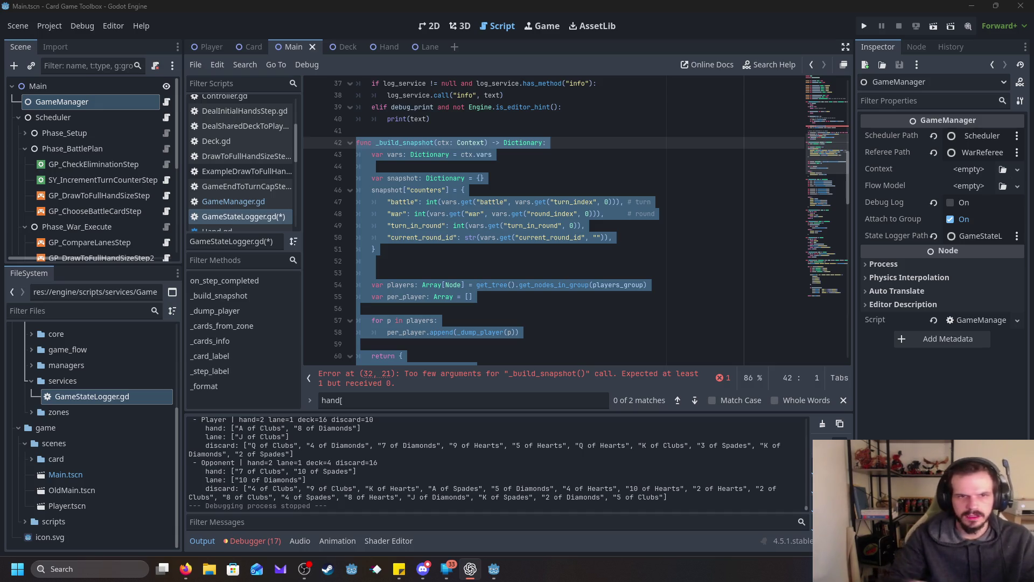
pyautogui.scroll(-3, 615, 210)
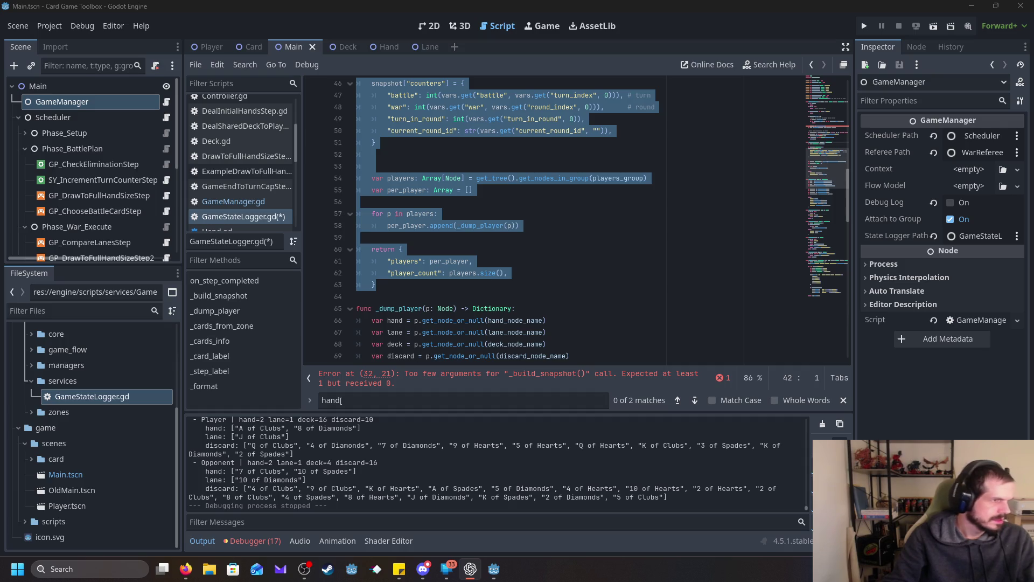
pyautogui.scroll(2, 392, 291)
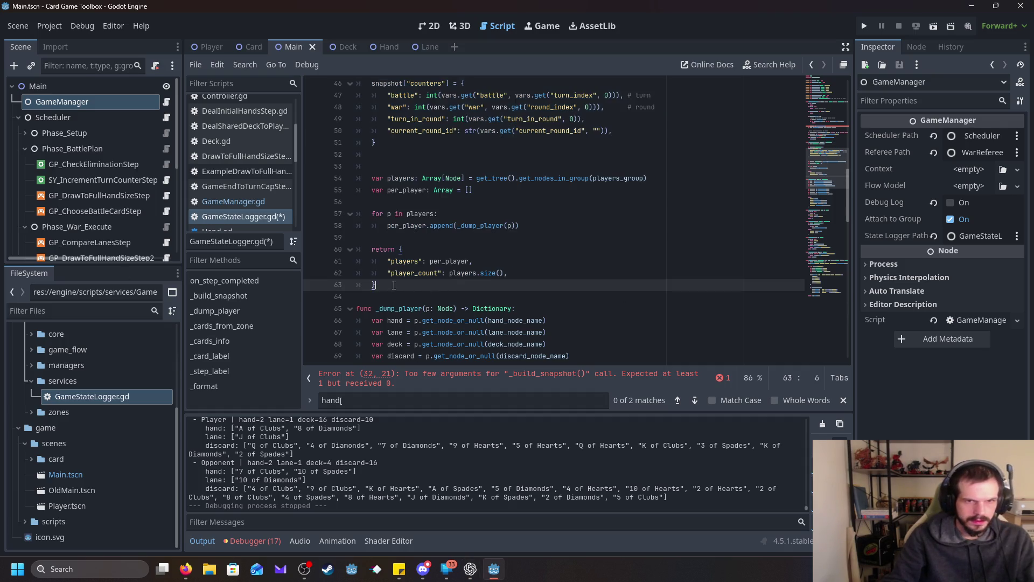
pyautogui.keyDown('shift'); pyautogui.click(384, 268); pyautogui.keyUp('shift')
pyautogui.moveTo(384, 264); pyautogui.dragTo(356, 108)
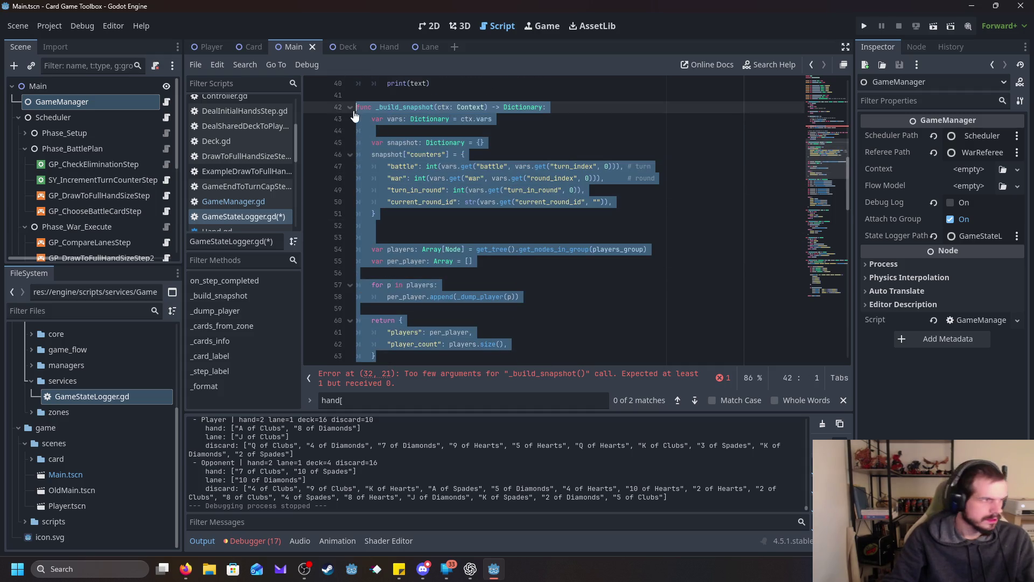
# - Change line 32 to call _build_snapshot(ctx), removing the stray space
pyautogui.click(367, 355)
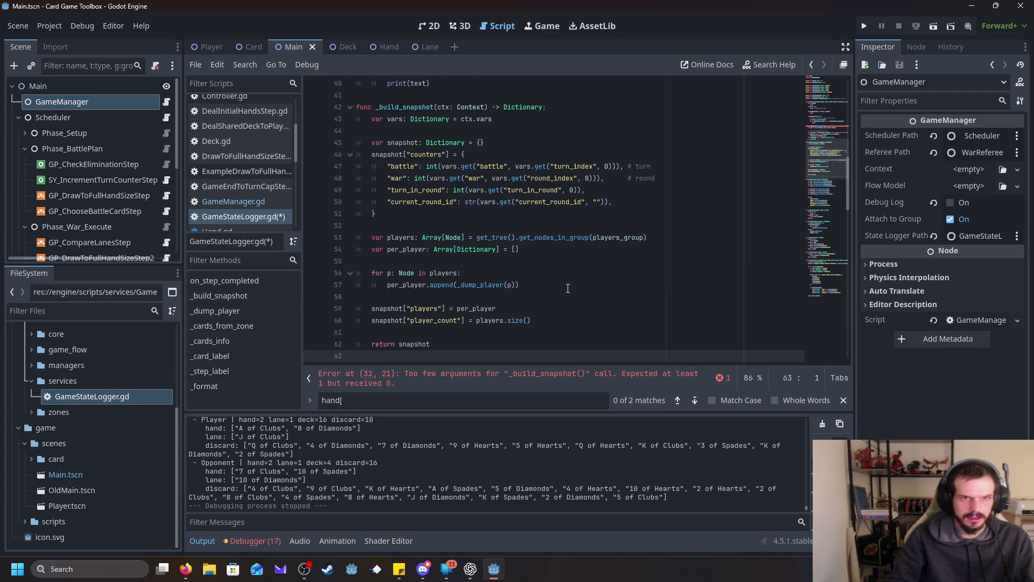
pyautogui.scroll(6, 525, 252)
pyautogui.click(491, 202)
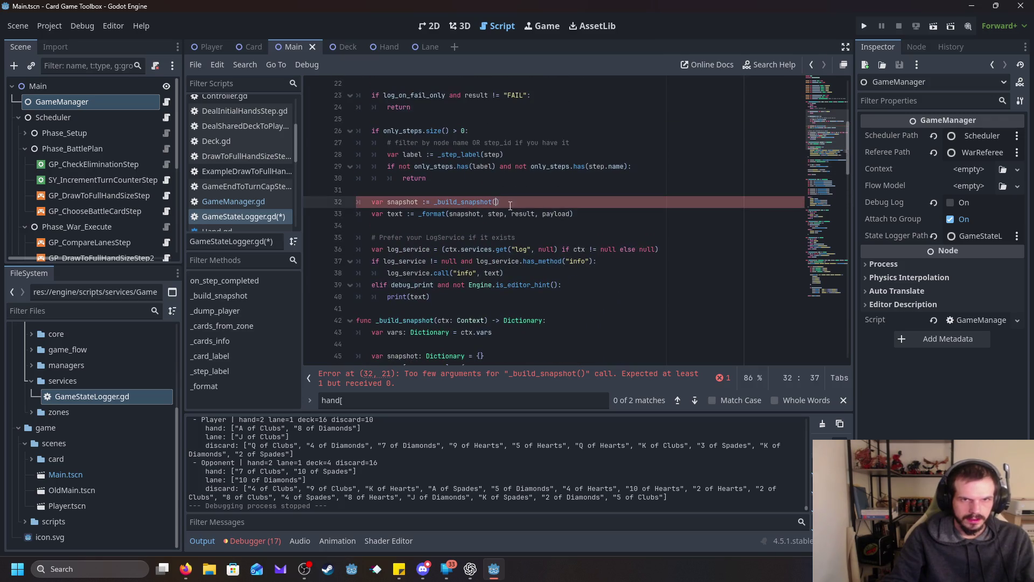
pyautogui.scroll(3, 582, 211)
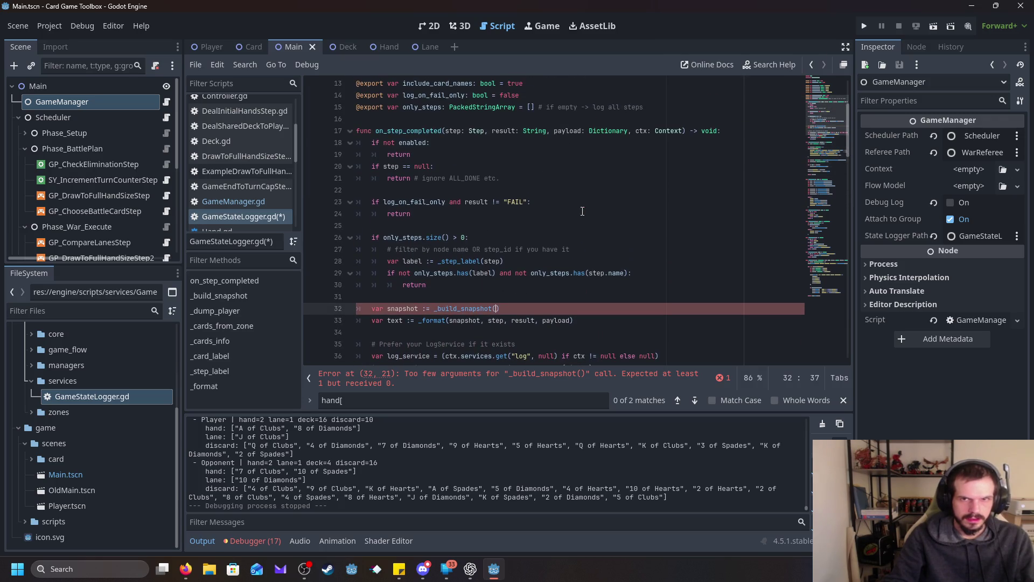
pyautogui.write('c')
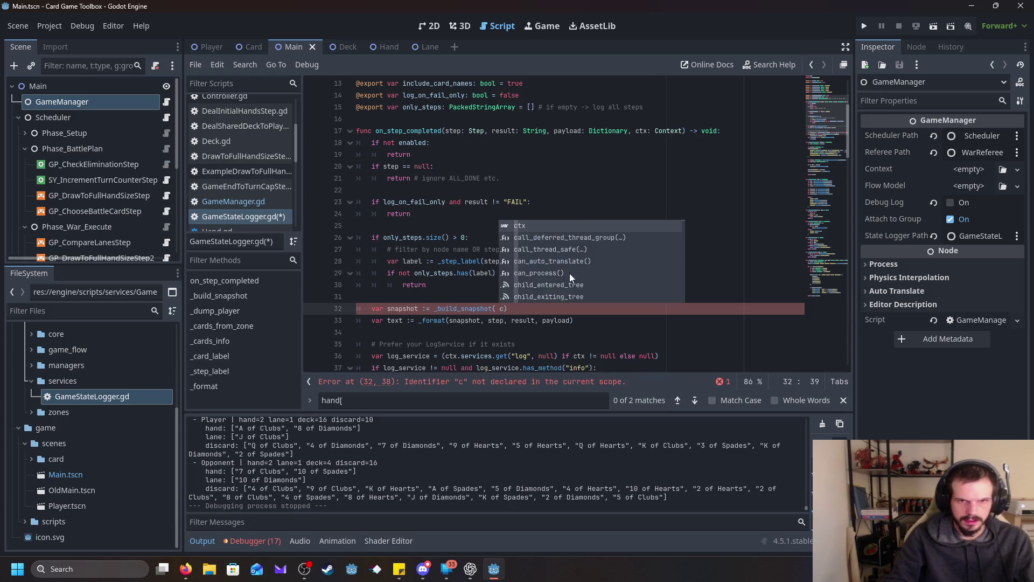
pyautogui.click(528, 226)
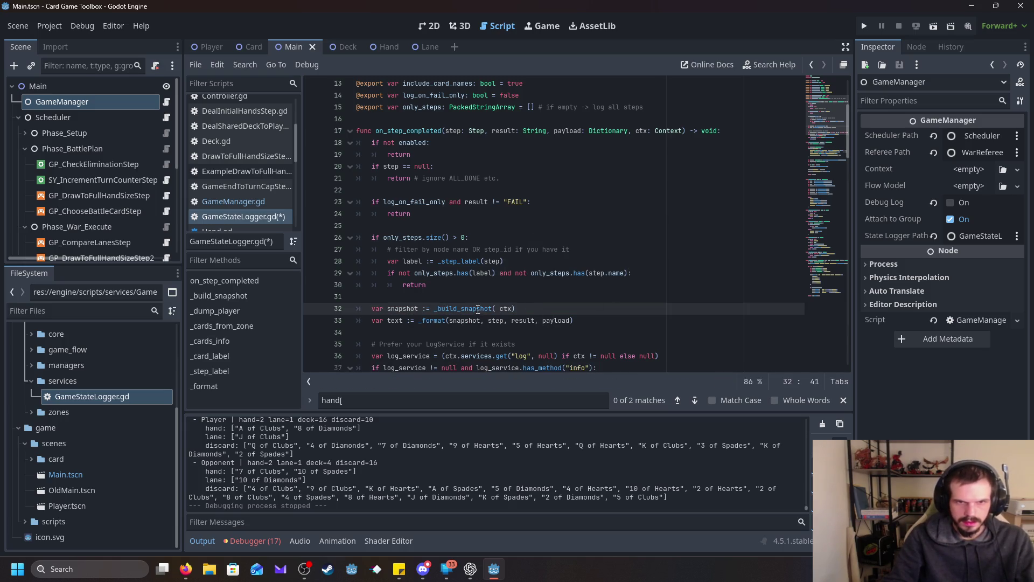
pyautogui.click(501, 308)
pyautogui.press('BackSpace')
# - Run the card game to produce fresh state logs
pyautogui.scroll(-5, 696, 221)
pyautogui.click(865, 26)
pyautogui.moveTo(487, 575)
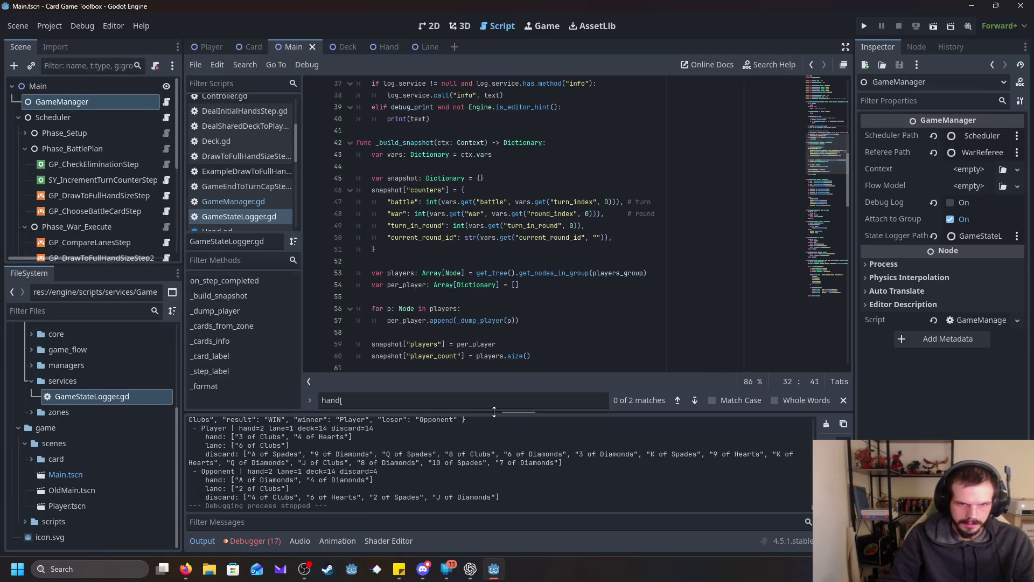
pyautogui.moveTo(494, 412); pyautogui.dragTo(494, 201)
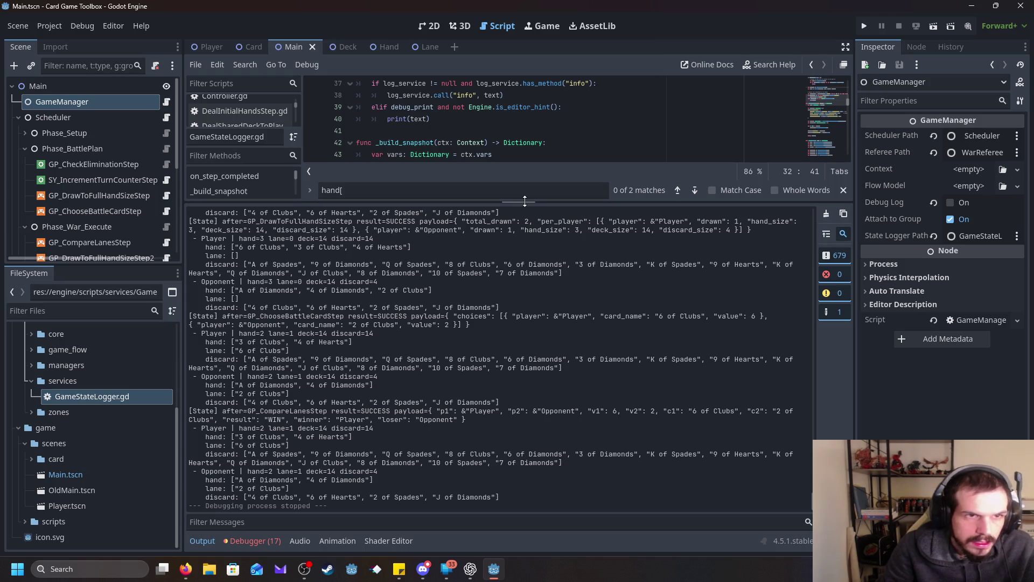
pyautogui.moveTo(521, 201)
pyautogui.mouseDown()
pyautogui.moveTo(514, 394)
pyautogui.moveTo(540, 293)
pyautogui.moveTo(539, 318)
pyautogui.moveTo(553, 284)
pyautogui.moveTo(548, 348)
pyautogui.mouseUp()
pyautogui.scroll(3, 519, 268)
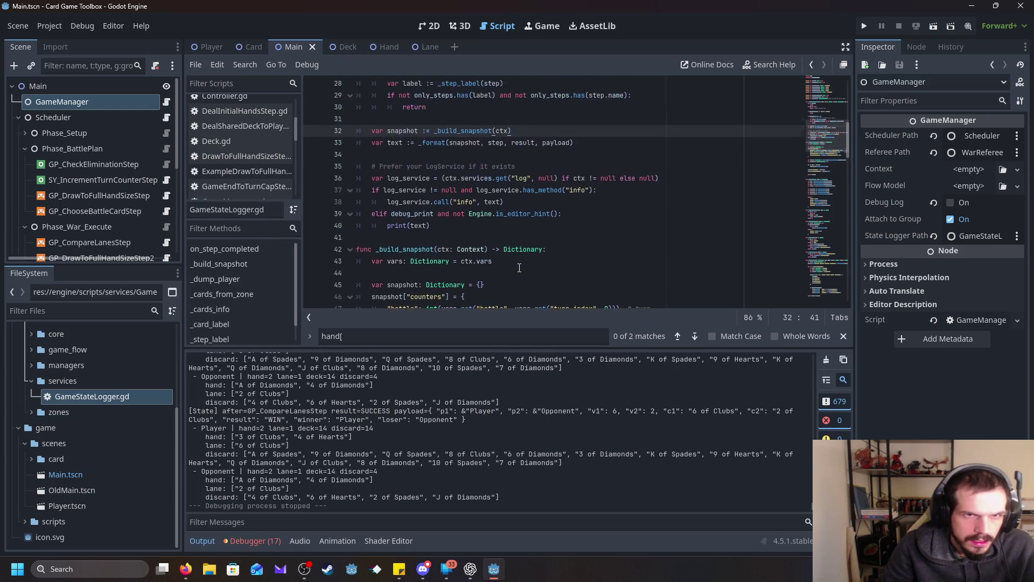
# - Highlight uses of _build_snapshot and snapshot, then jump to _format's definition
pyautogui.doubleClick(464, 131)
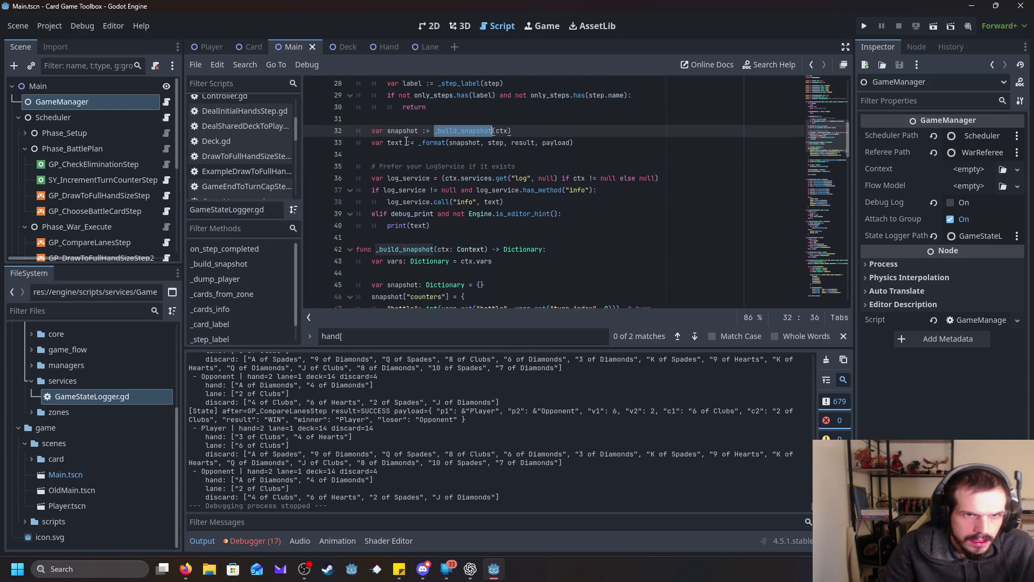
pyautogui.click(446, 143)
pyautogui.click(547, 143)
pyautogui.doubleClick(461, 144)
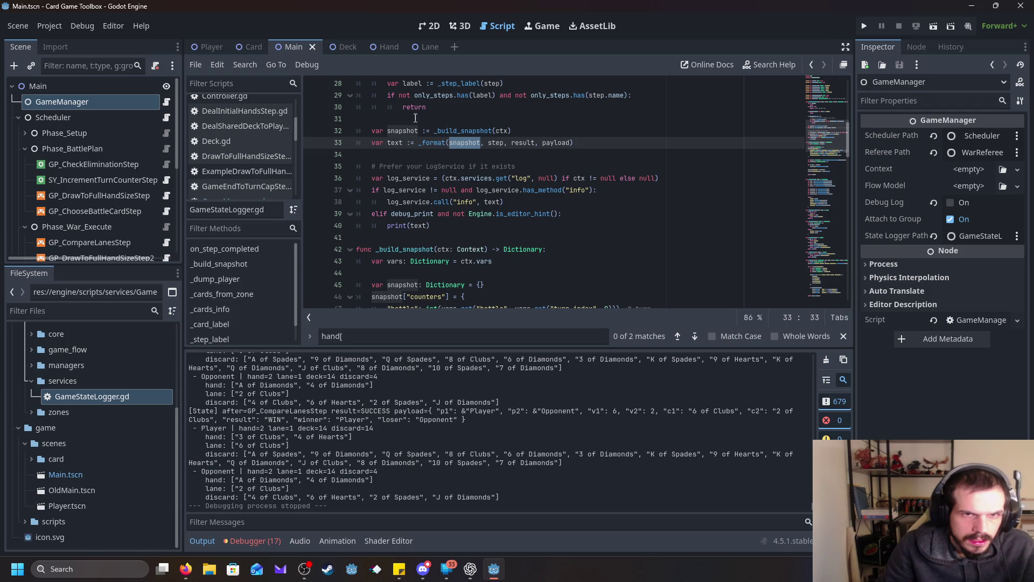
pyautogui.keyDown('ctrl'); pyautogui.click(440, 143); pyautogui.keyUp('ctrl')
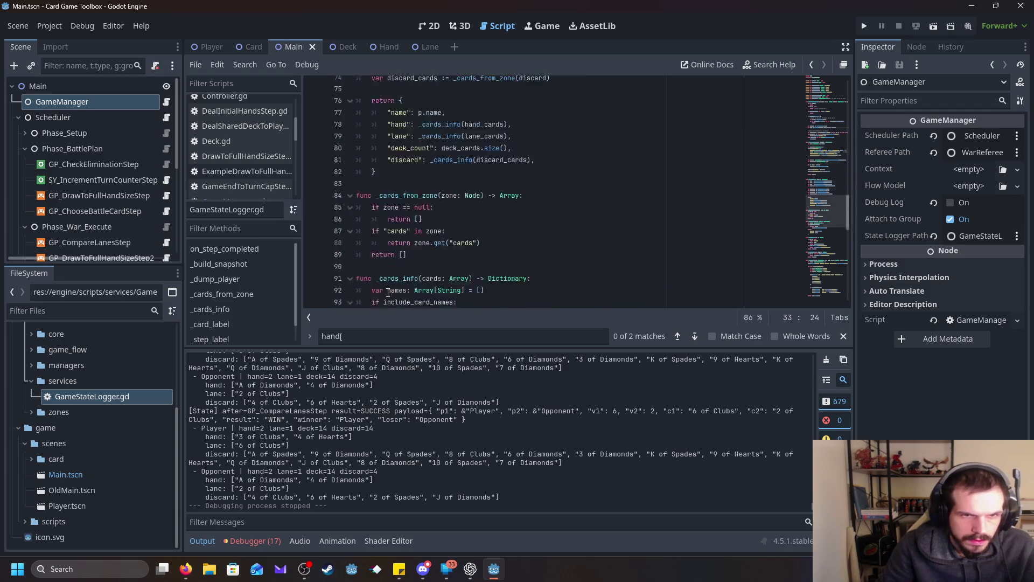
# - Review how _format logs each player's hand, lane, deck and discard counts
pyautogui.scroll(1, 325, 251)
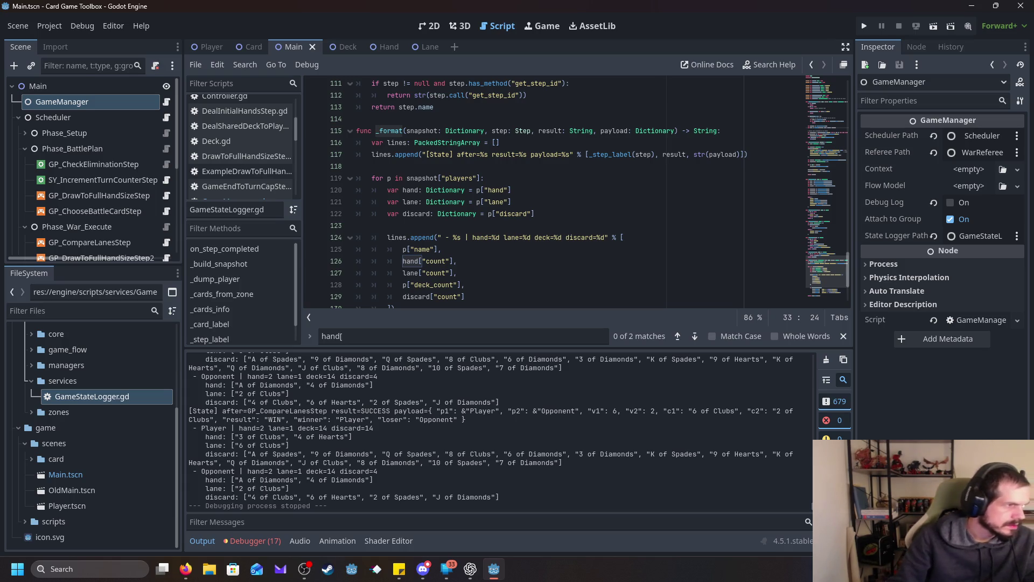
pyautogui.scroll(-3, 418, 251)
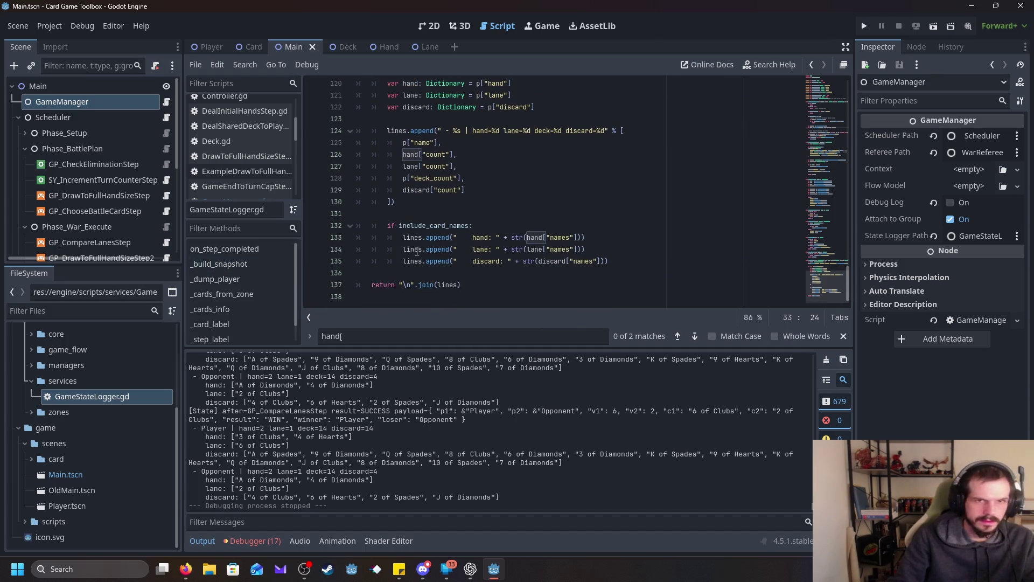
pyautogui.scroll(3, 417, 251)
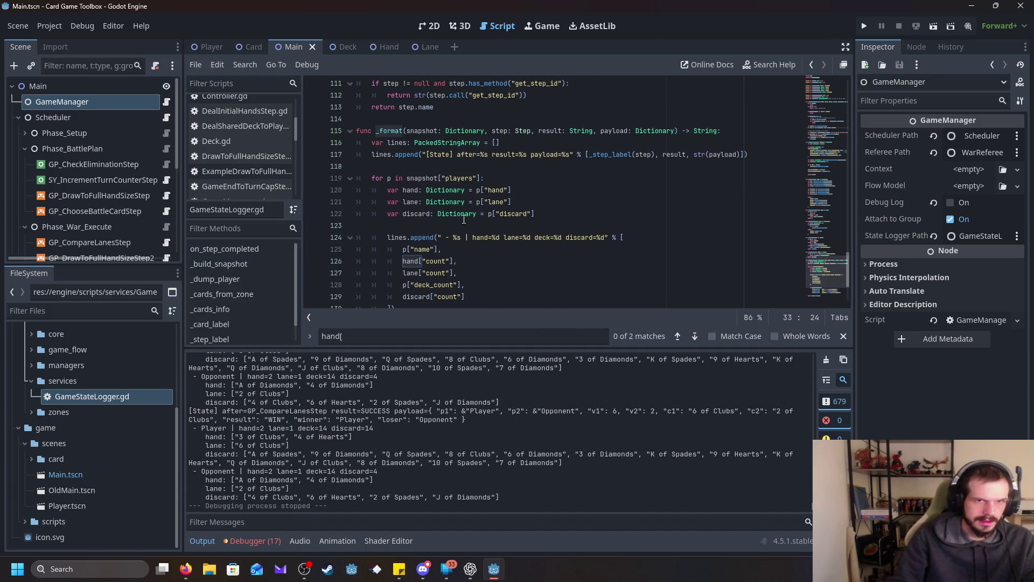
pyautogui.scroll(-1, 578, 243)
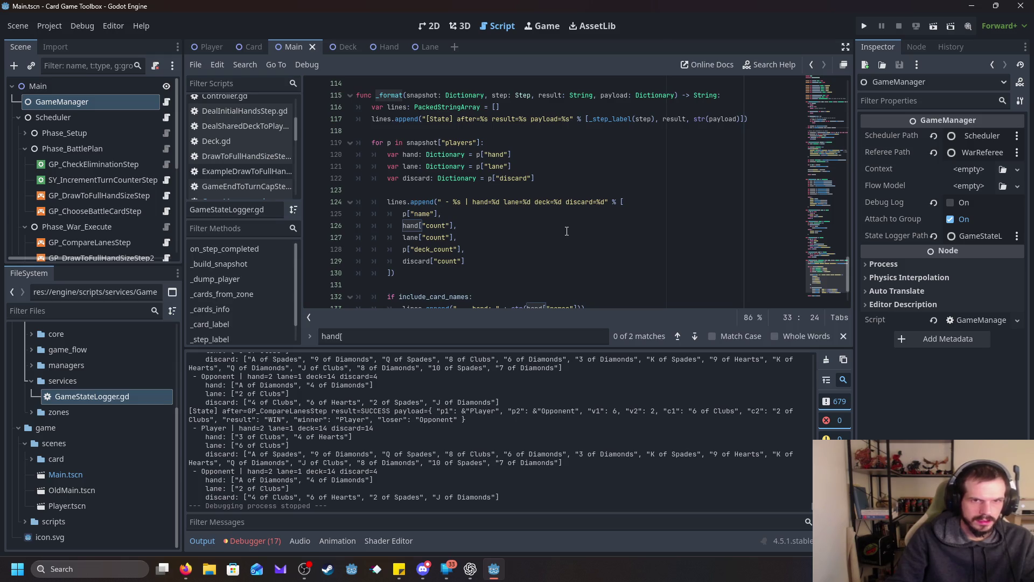
pyautogui.scroll(1, 539, 226)
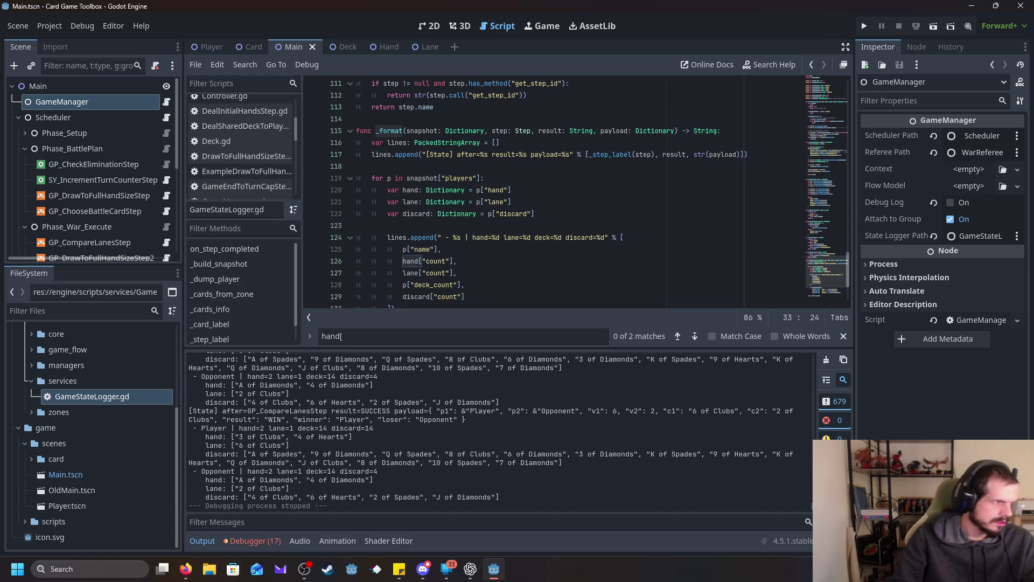
pyautogui.hotkey('alt', 'Tab')
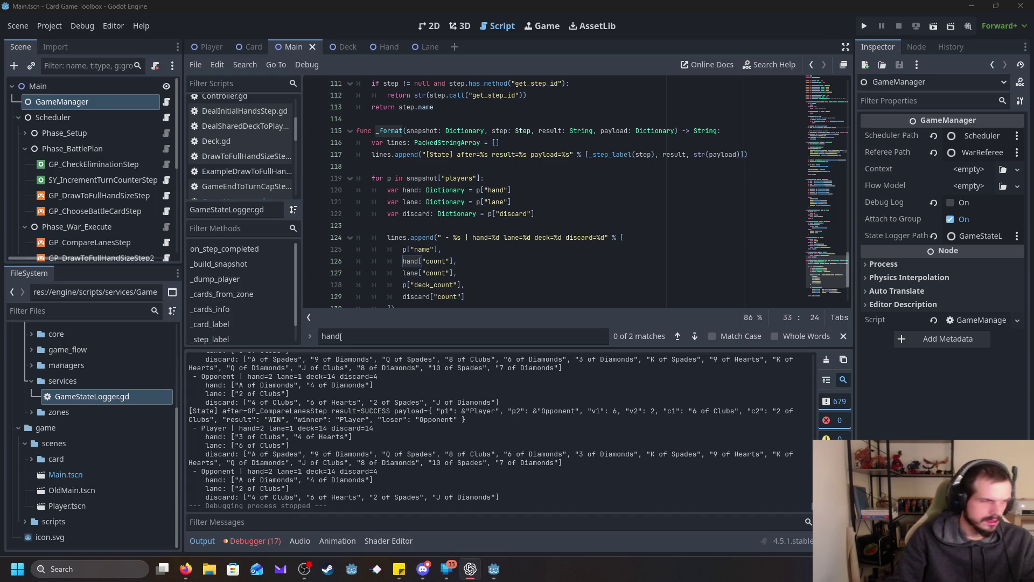
# - Paste a var counters lookup line after line 116 and fix its indentation
pyautogui.click(526, 144)
pyautogui.hotkey('ctrl', 'v')
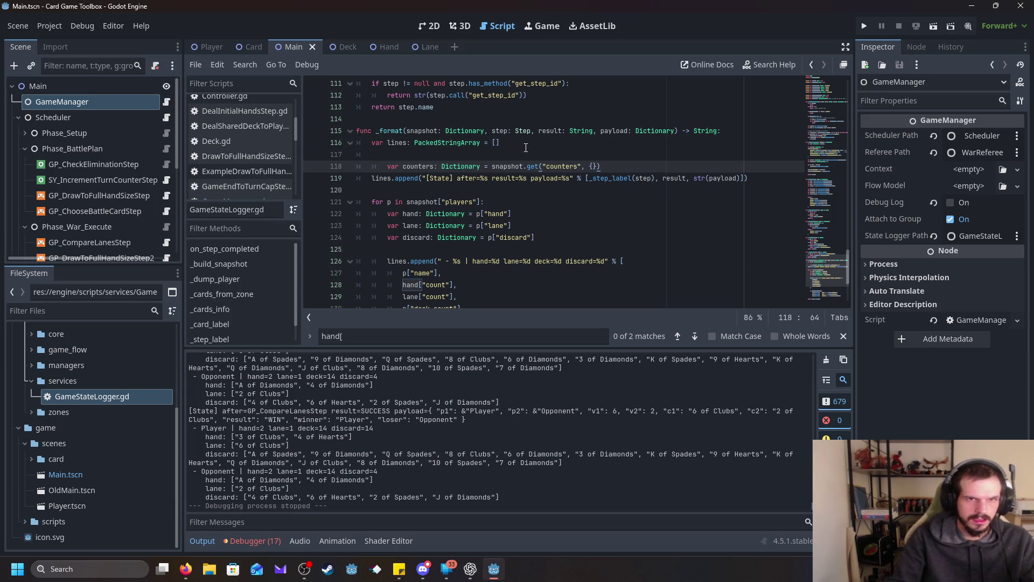
pyautogui.hotkey('shift', 'Tab')
pyautogui.press('Home')
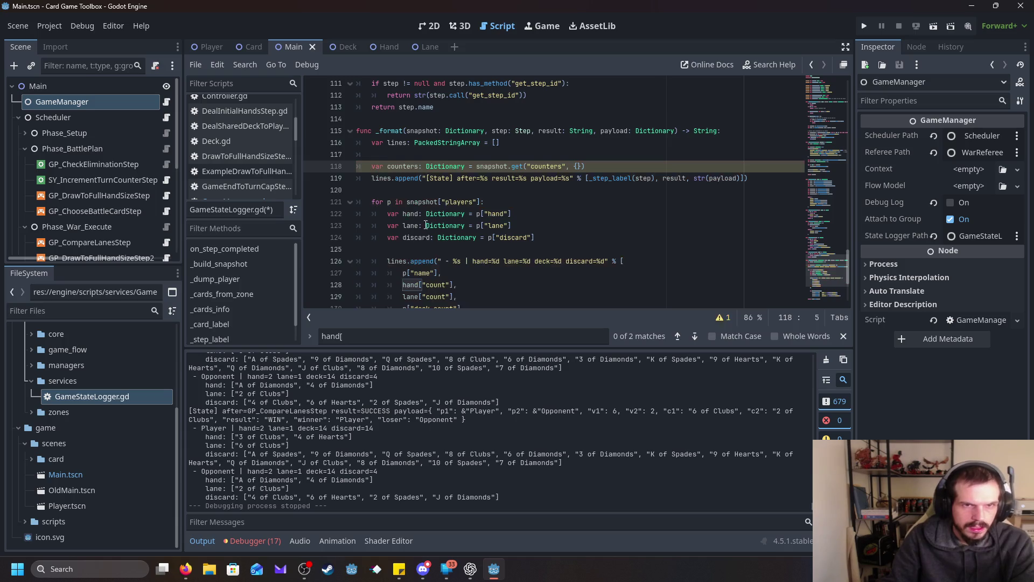
pyautogui.click(599, 167)
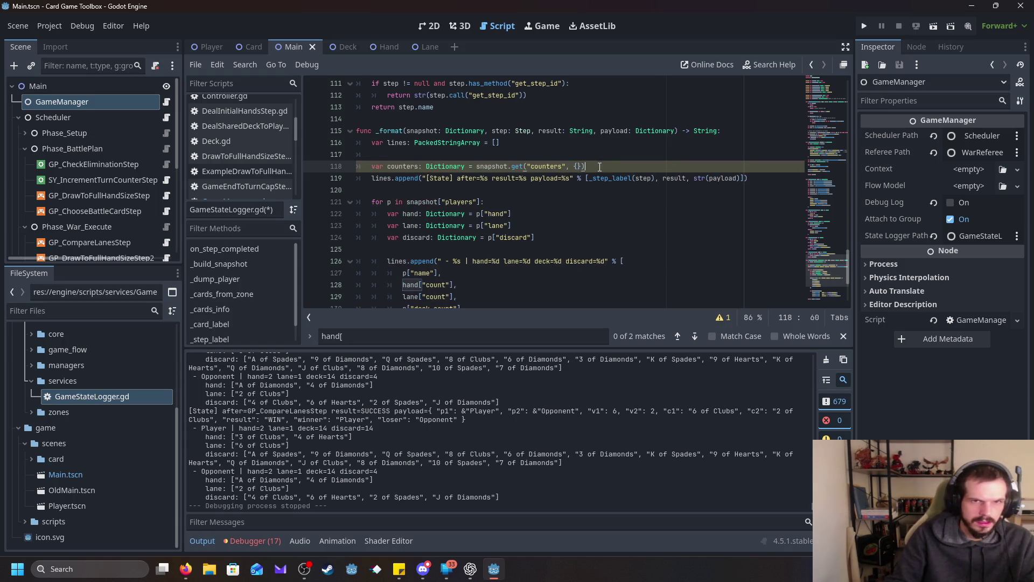
pyautogui.click(766, 178)
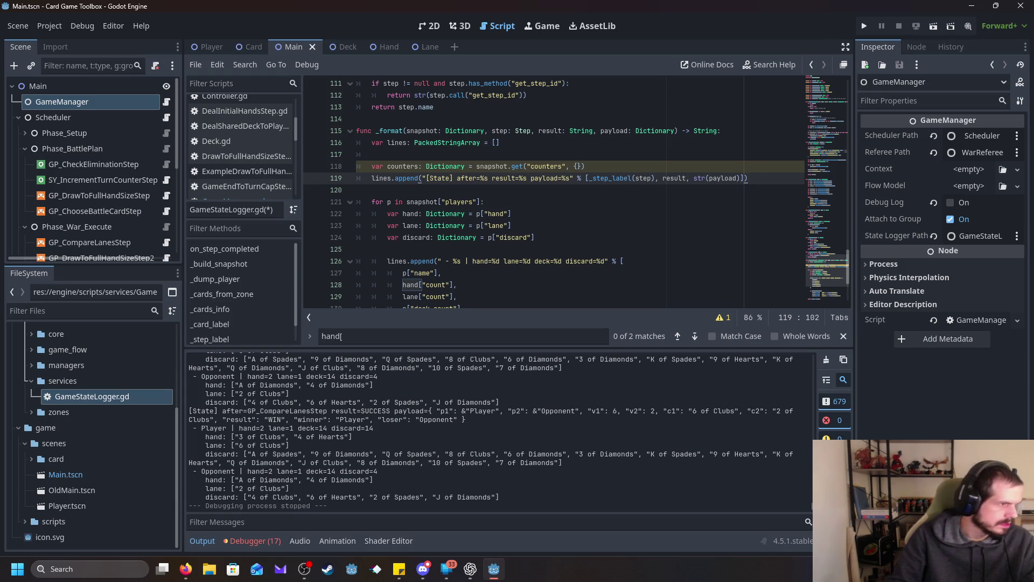
# - Replace the [State] line 119 with a call printing war, battle, turn_in_round and round id, and run
pyautogui.hotkey('alt', 'Tab')
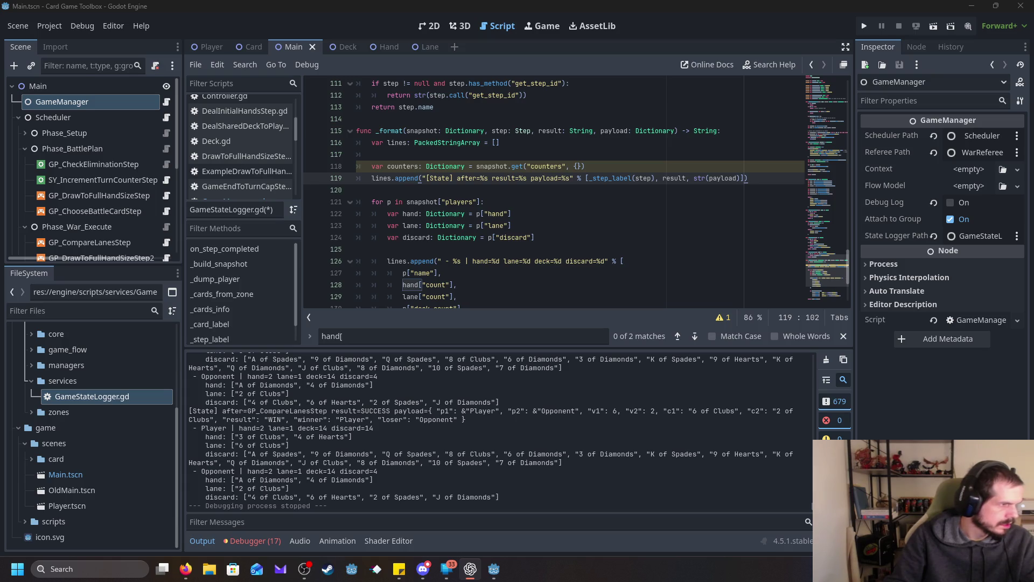
pyautogui.moveTo(764, 179); pyautogui.dragTo(359, 179)
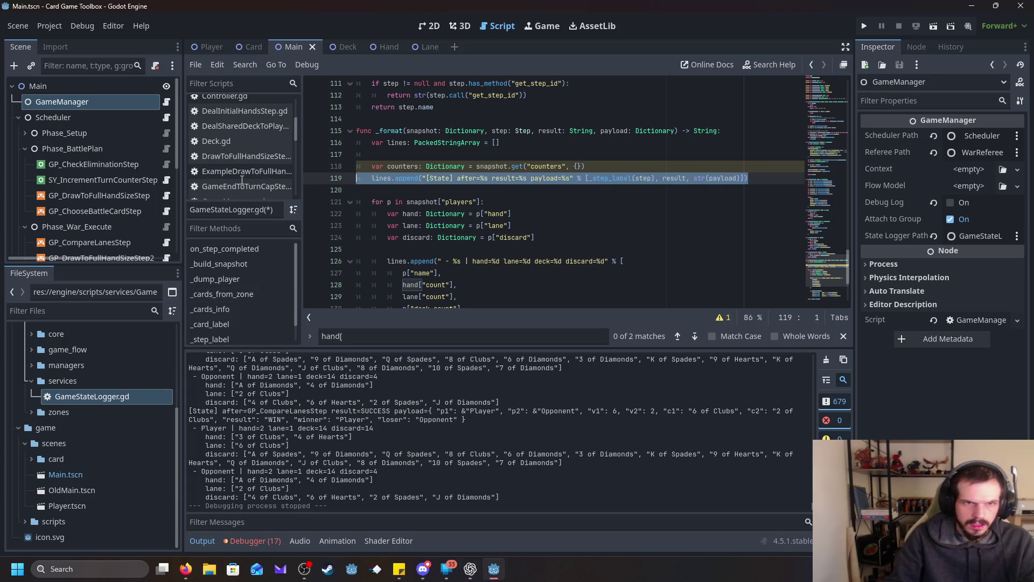
pyautogui.write('lines.append("[State] war=%d battle=%d tir=%d round_id=%s after=%s result=%s payload=%s" % [ \t\tint(counters.get("war", 0)), \t\tint(counters.get("battle", 0)), \t\tint(counters.get("turn_in_round", 0)), \t\tstr(counters.get("current_round_id", "")), \t\t_step_label(step), \t\tresult, \t\tstr(payload) \t])')
pyautogui.scroll(-2, 515, 237)
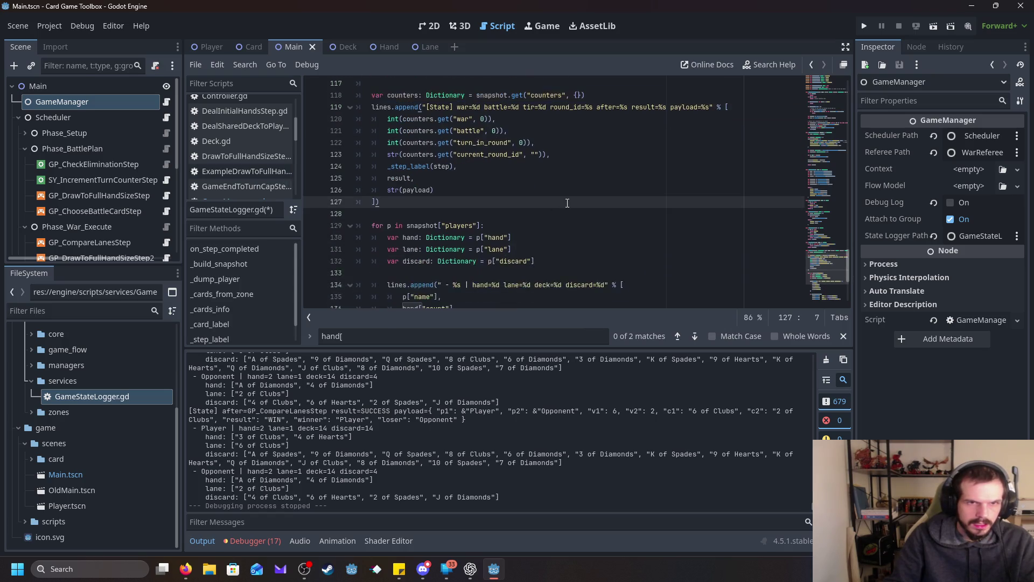
pyautogui.scroll(-4, 559, 213)
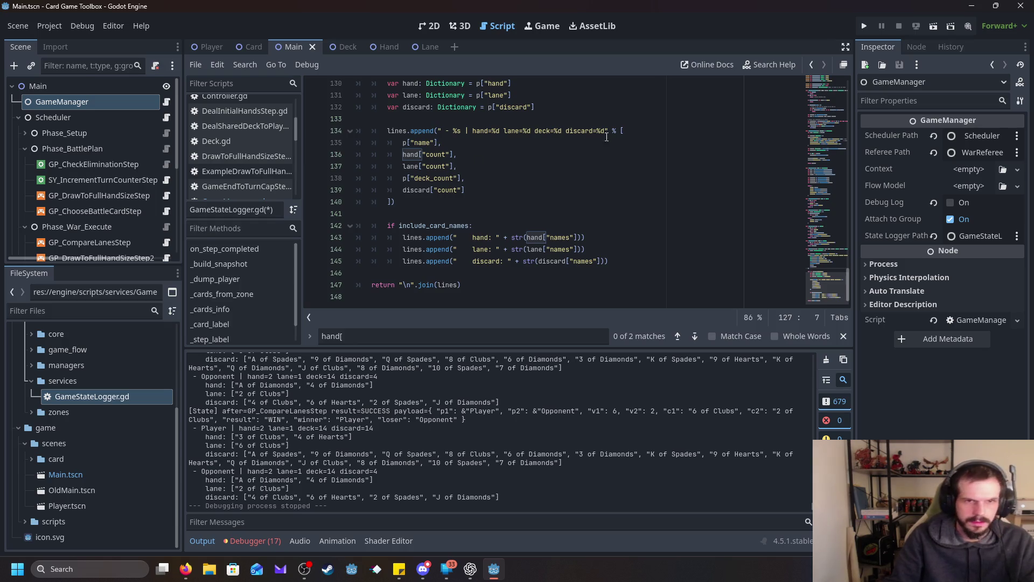
pyautogui.click(864, 27)
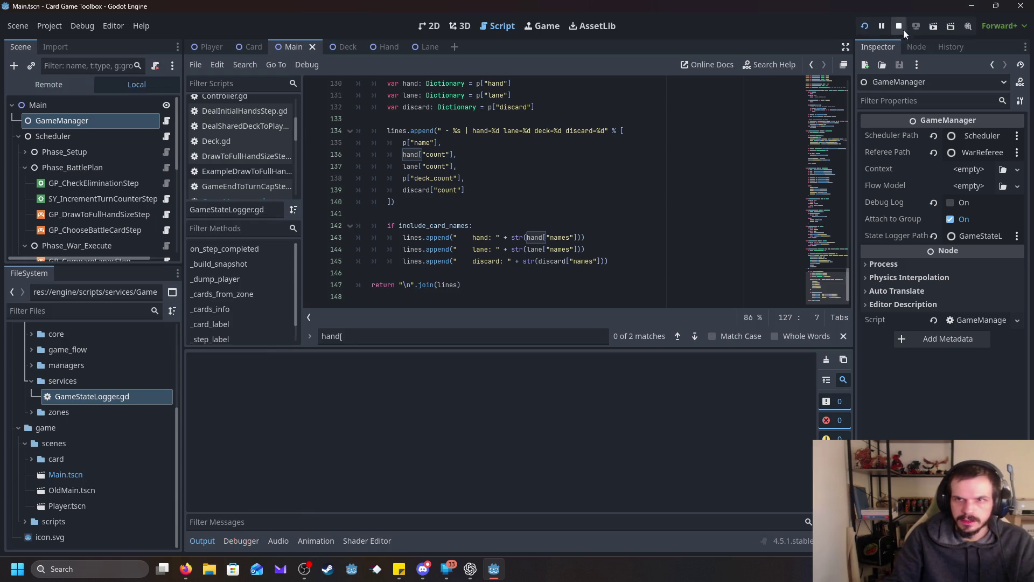
# - Close the game, enlarge the Output panel, then rerun and stop it to read counter-tagged [State] lines
pyautogui.click(1024, 6)
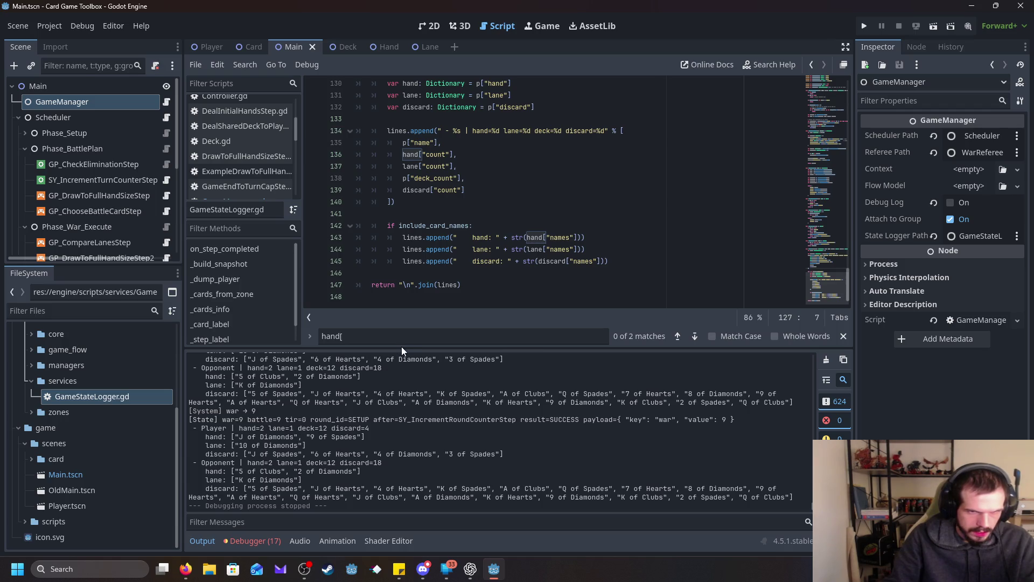
pyautogui.moveTo(401, 349)
pyautogui.mouseDown()
pyautogui.moveTo(427, 263)
pyautogui.moveTo(432, 194)
pyautogui.moveTo(372, 232)
pyautogui.moveTo(345, 307)
pyautogui.mouseUp()
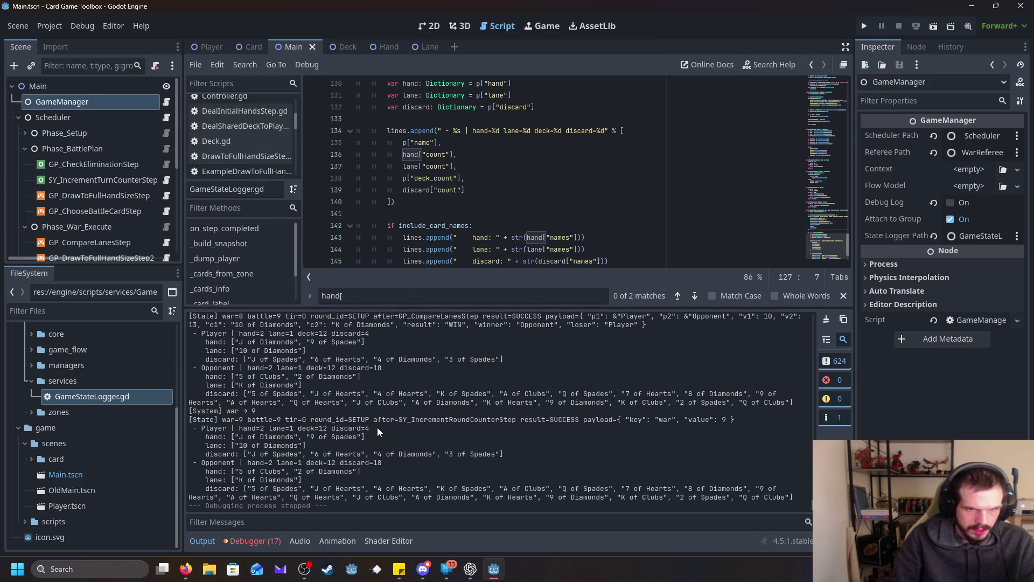
pyautogui.click(865, 28)
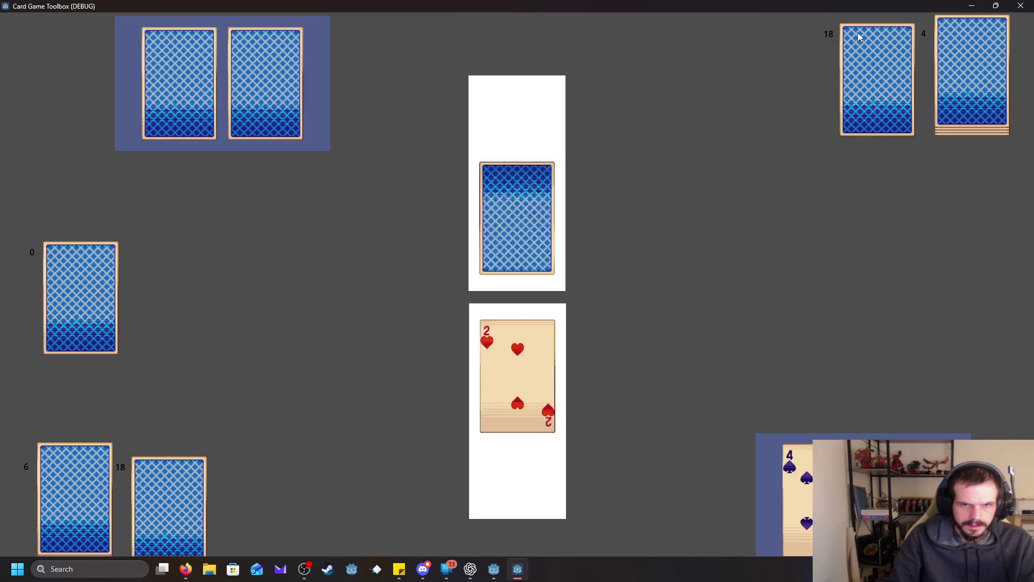
pyautogui.press('Escape')
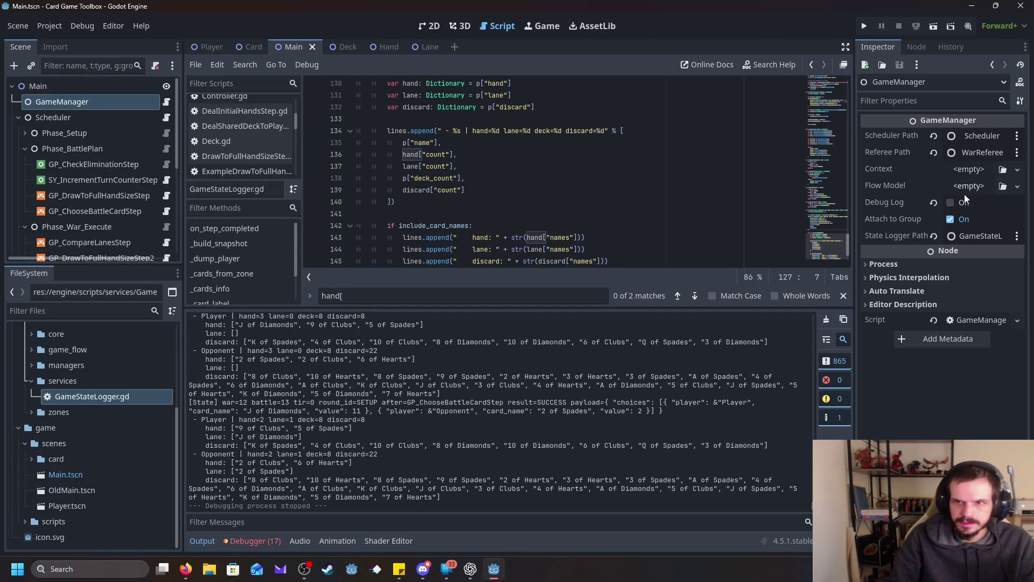
pyautogui.scroll(5, 539, 172)
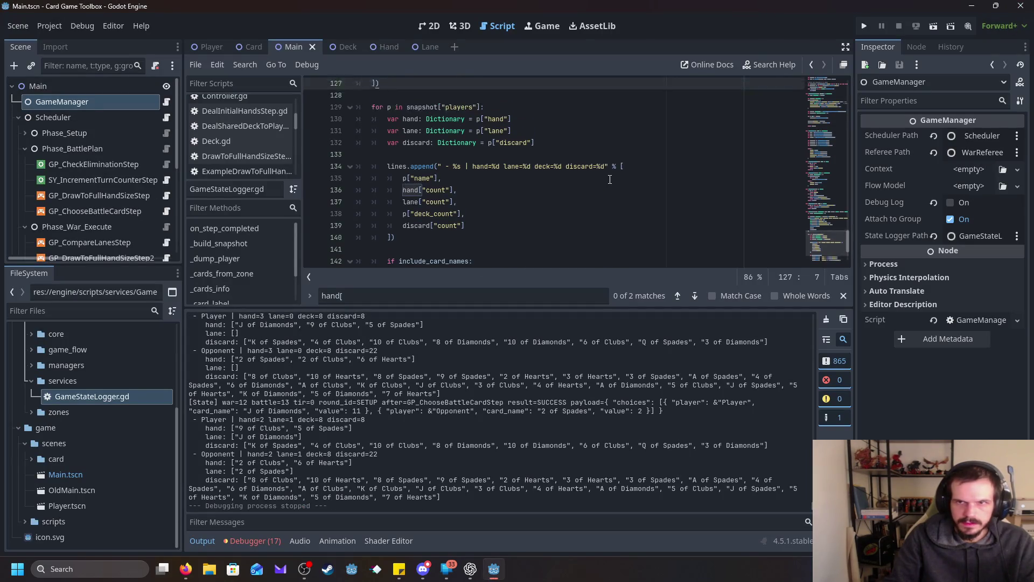
# - Give the Scheduler a Pre Step Delay of 0.25 and run the card game
pyautogui.click(91, 118)
pyautogui.click(956, 152)
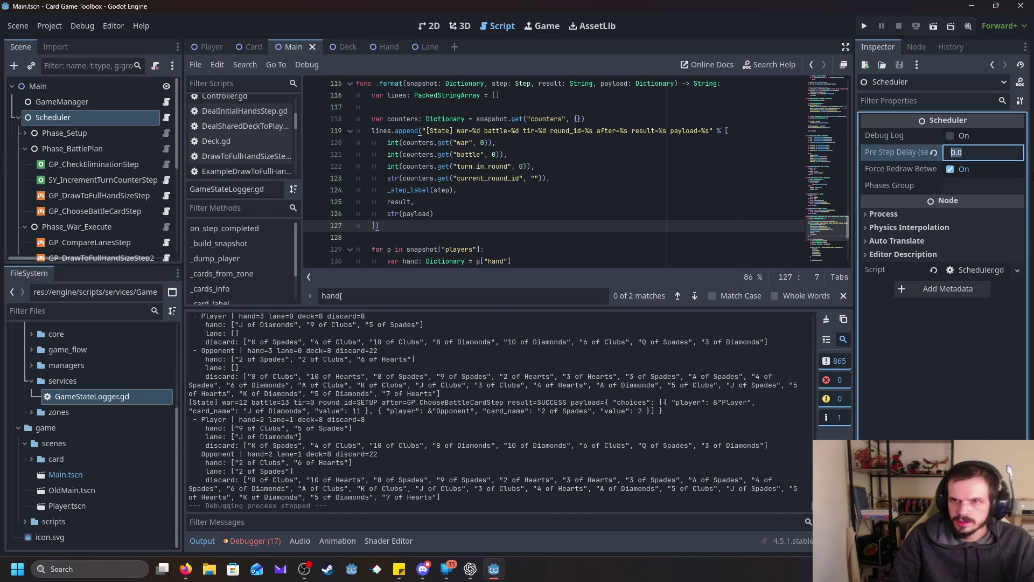
pyautogui.write('0.25')
pyautogui.press('Return')
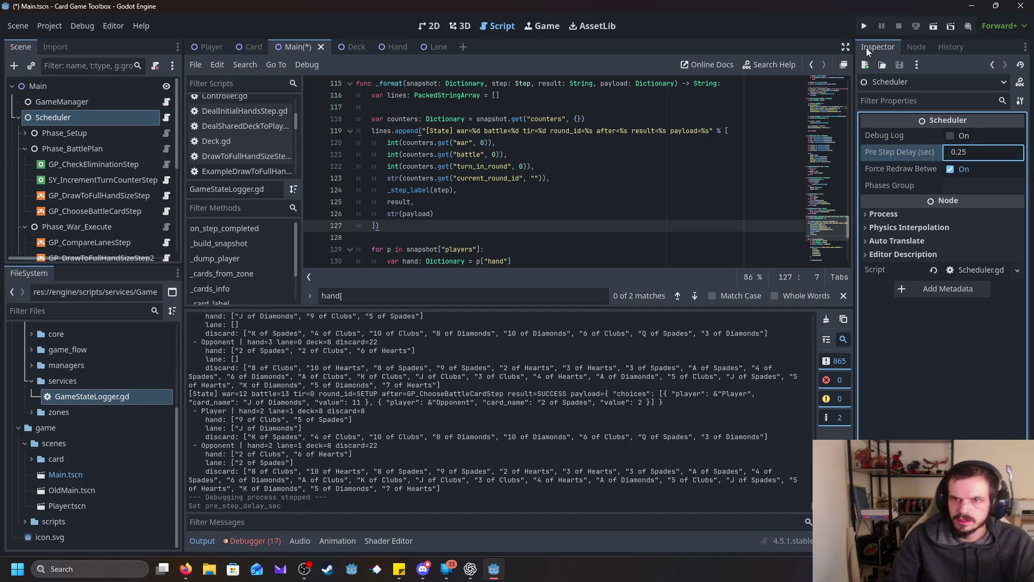
pyautogui.click(864, 26)
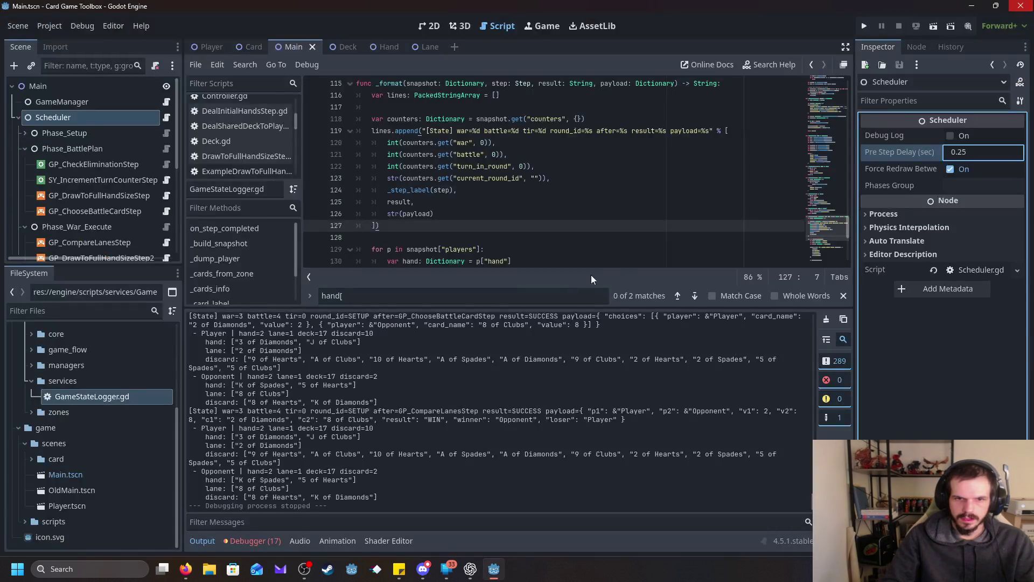
# - Scroll the Output panel up through the [State] log to its top
pyautogui.scroll(3, 458, 360)
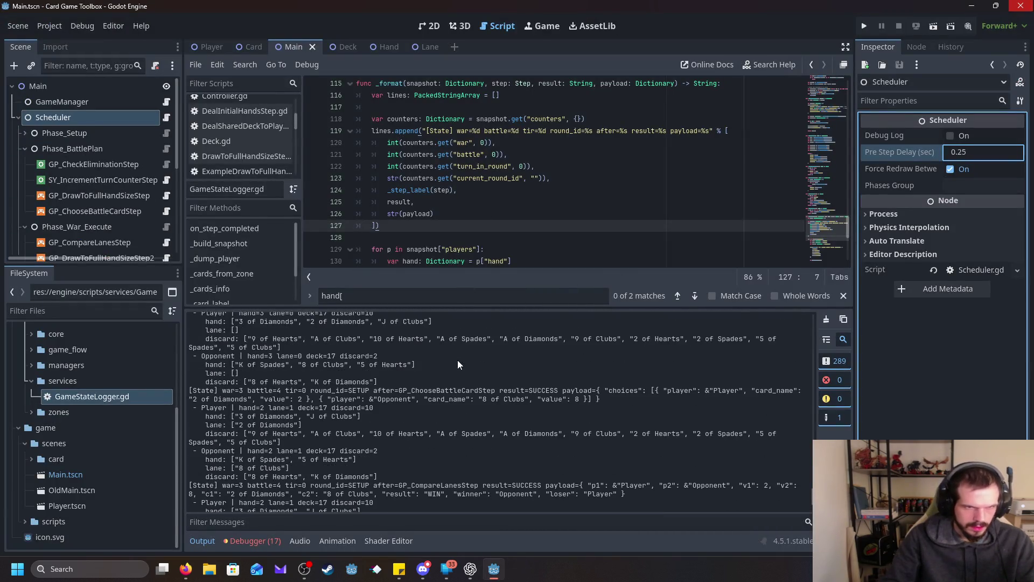
pyautogui.scroll(3, 293, 392)
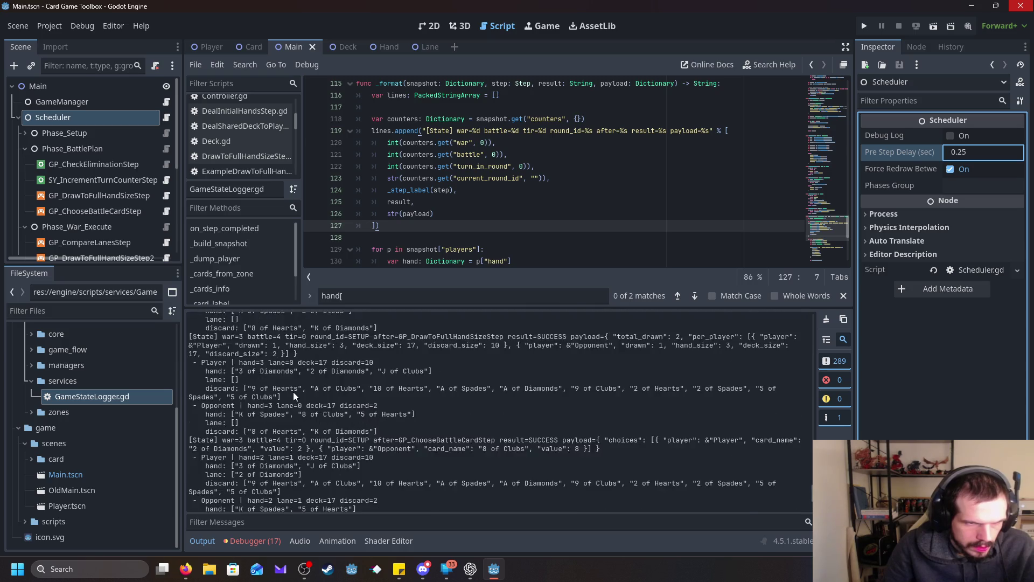
pyautogui.scroll(3, 309, 376)
pyautogui.scroll(3, 309, 376)
pyautogui.scroll(3, 310, 376)
pyautogui.scroll(3, 309, 376)
pyautogui.scroll(6, 309, 376)
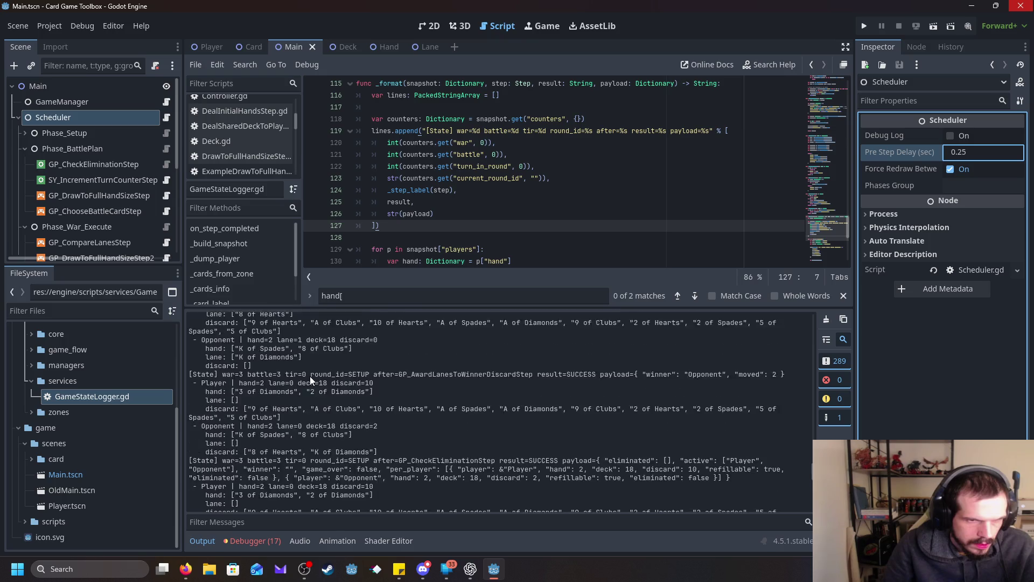
pyautogui.scroll(2, 309, 376)
pyautogui.scroll(4, 309, 376)
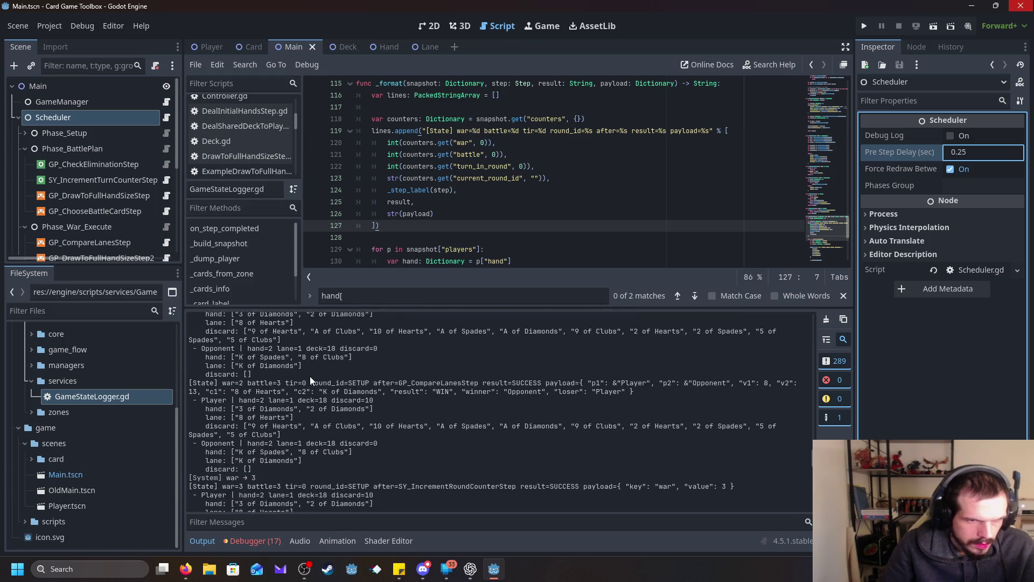
pyautogui.scroll(7, 309, 376)
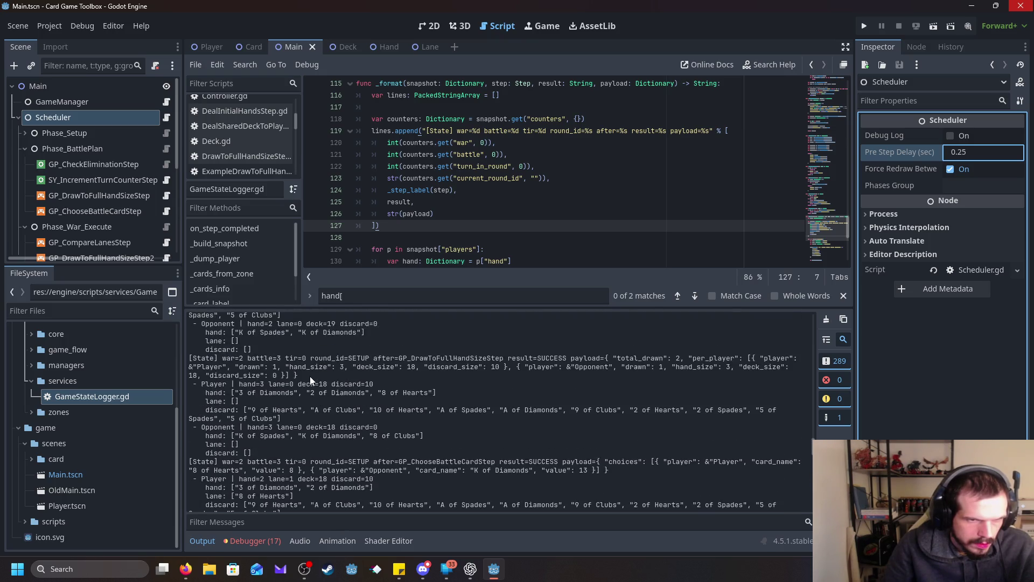
pyautogui.scroll(2, 309, 376)
pyautogui.scroll(4, 309, 376)
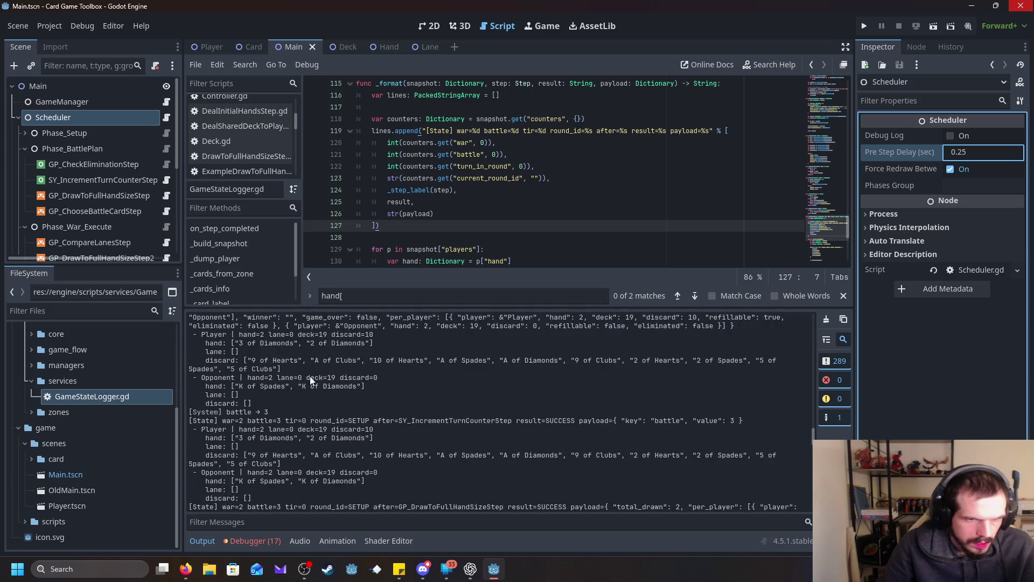
pyautogui.scroll(10, 309, 376)
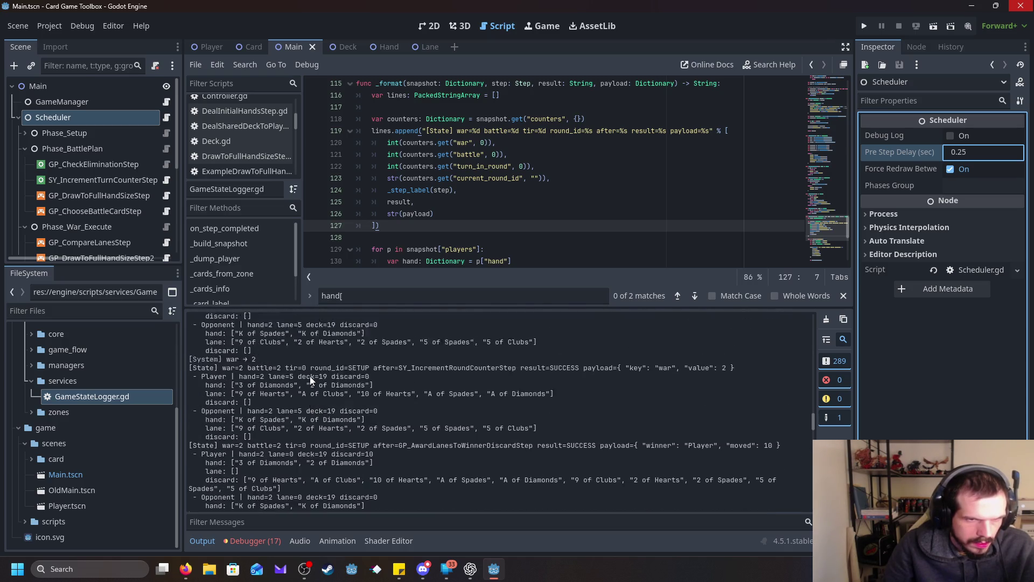
pyautogui.scroll(10, 309, 376)
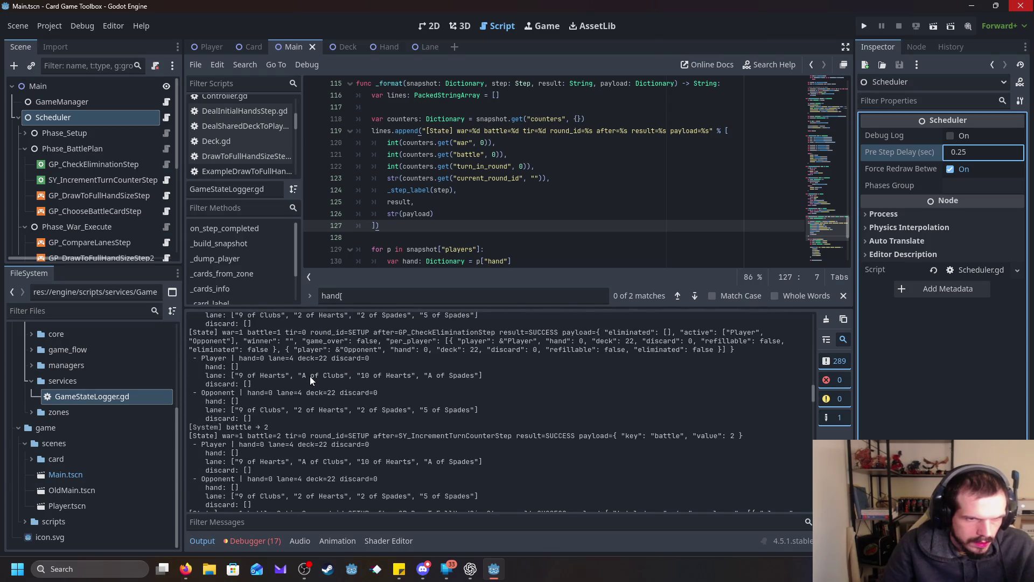
pyautogui.scroll(2, 309, 376)
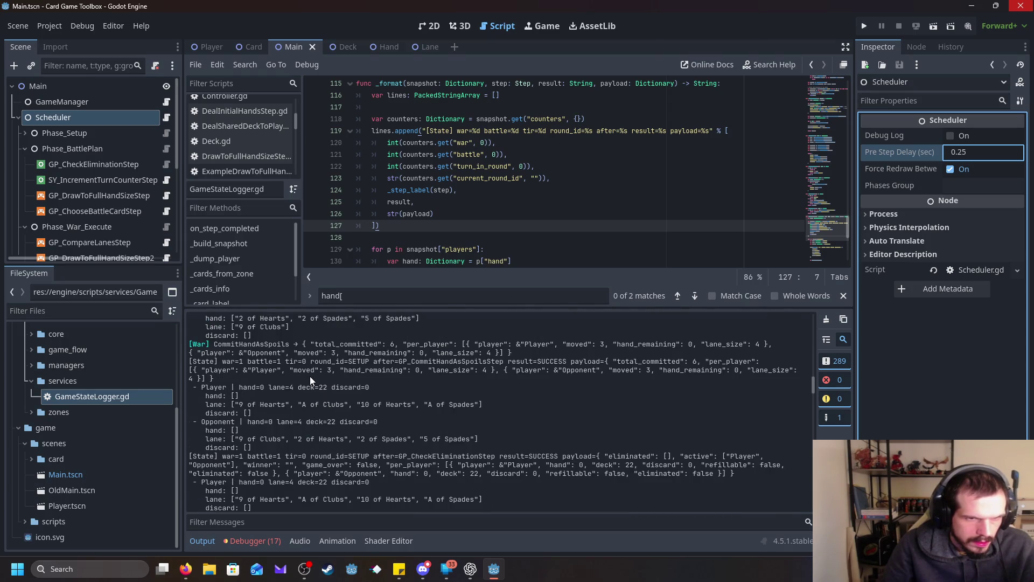
pyautogui.scroll(10, 309, 376)
pyautogui.scroll(10, 309, 376)
pyautogui.scroll(8, 311, 378)
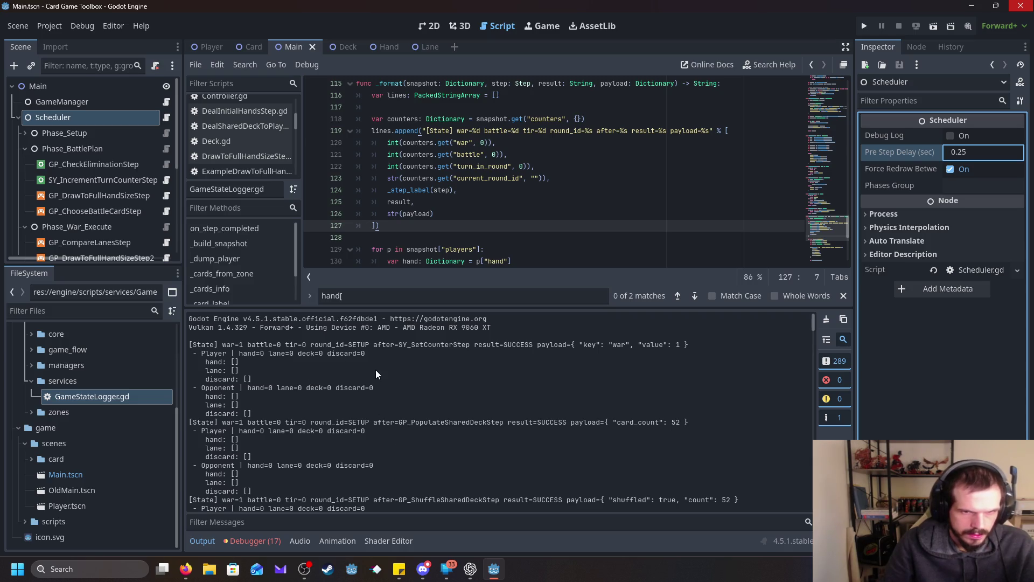
pyautogui.scroll(-1, 376, 370)
pyautogui.scroll(1, 376, 369)
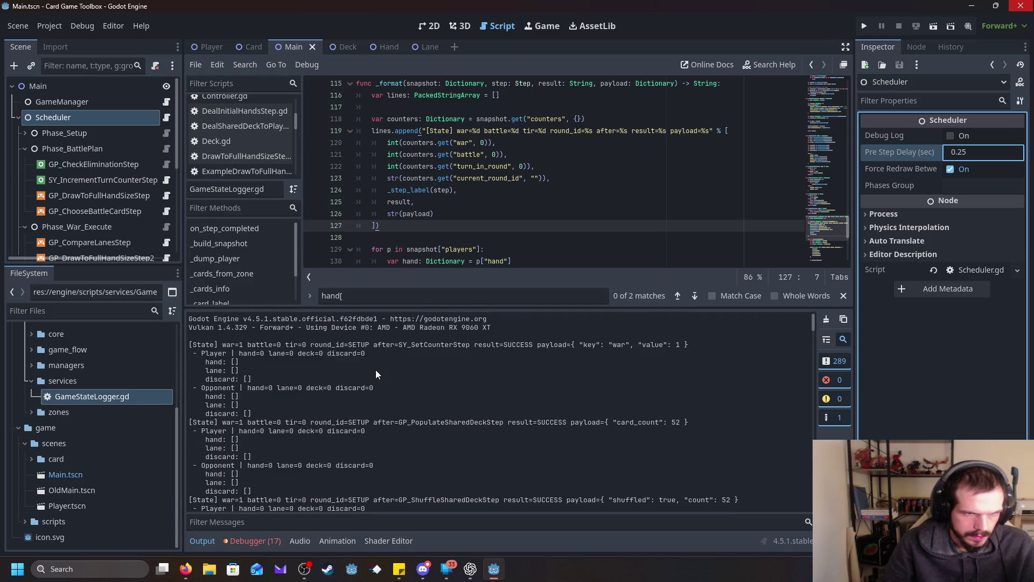
# - Drag the editor/Output splitter down to enlarge the script editor
pyautogui.click(274, 348)
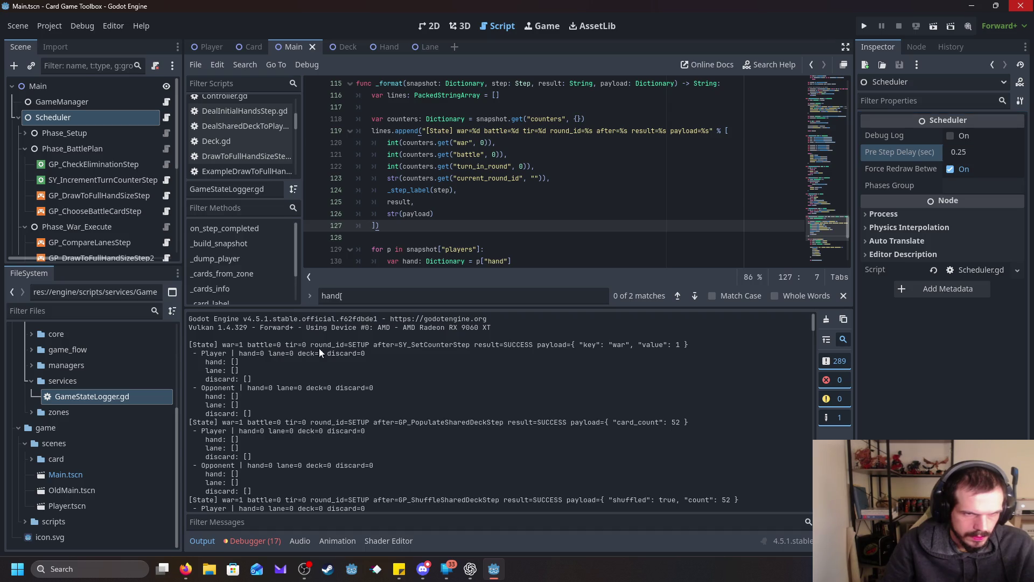
pyautogui.scroll(-10, 385, 359)
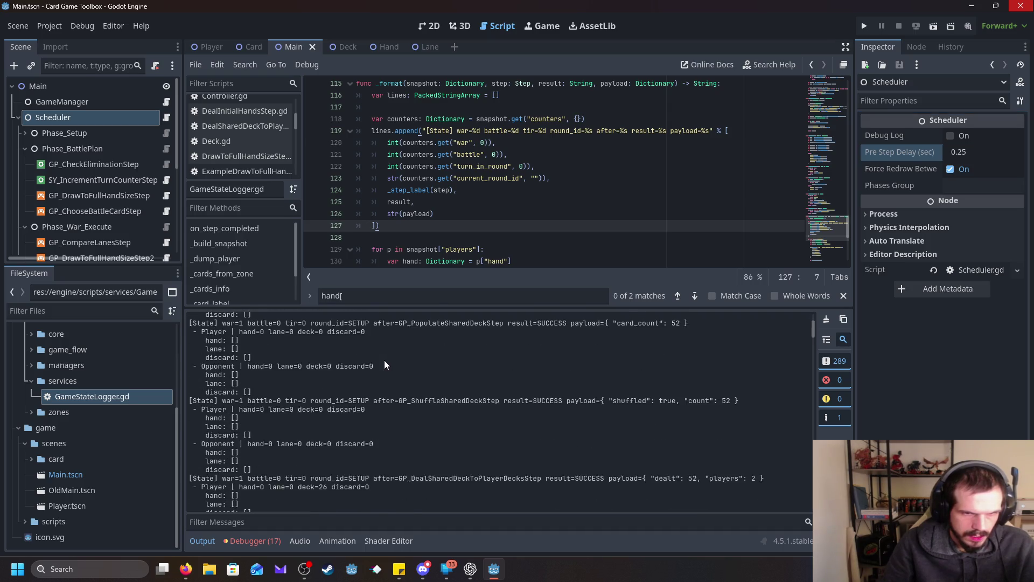
pyautogui.moveTo(434, 311); pyautogui.dragTo(345, 415)
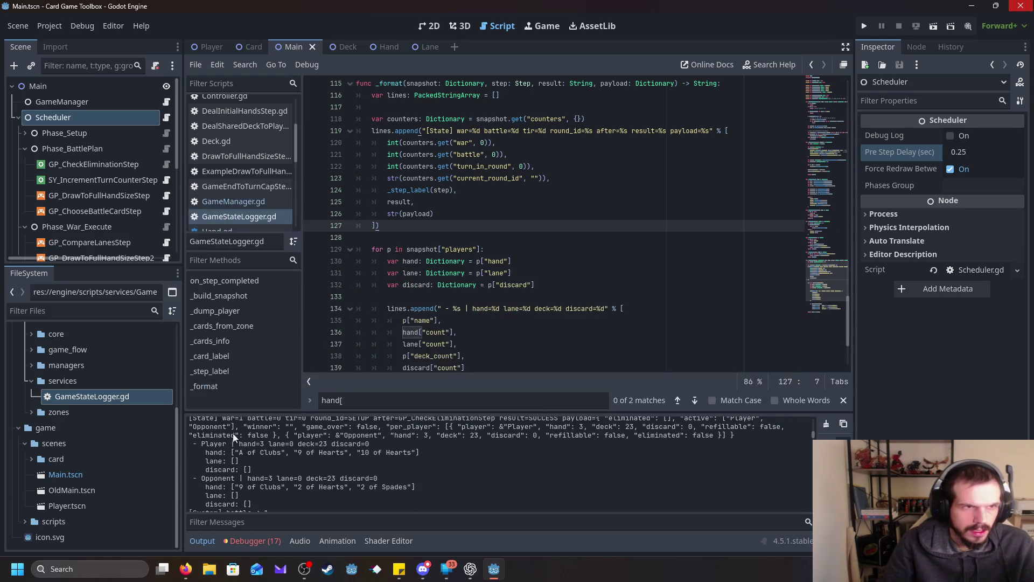
# - Open IncrementTurnCounterStep.gd from the Scene tree and select run's ctx parameter
pyautogui.click(81, 161)
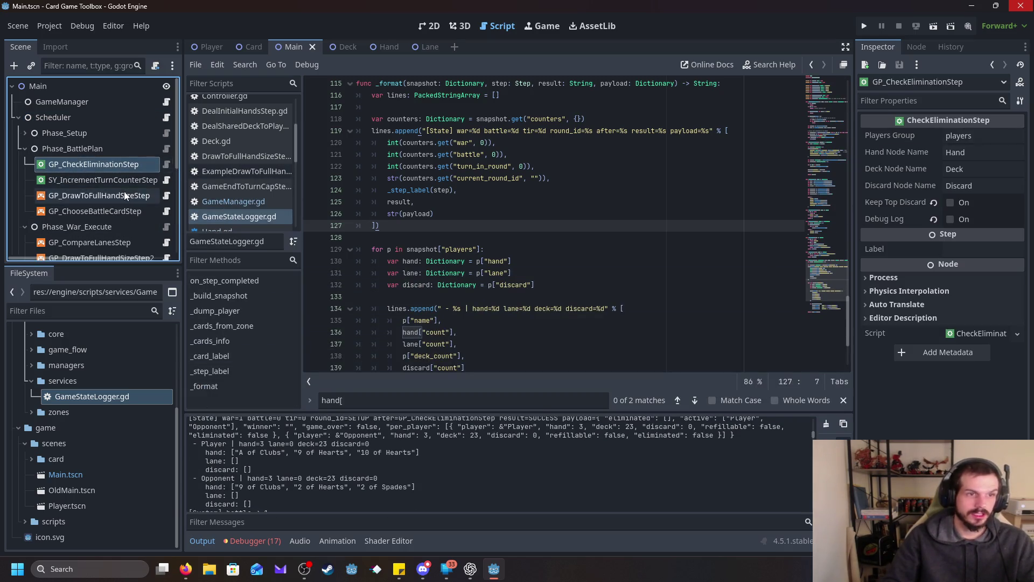
pyautogui.click(167, 181)
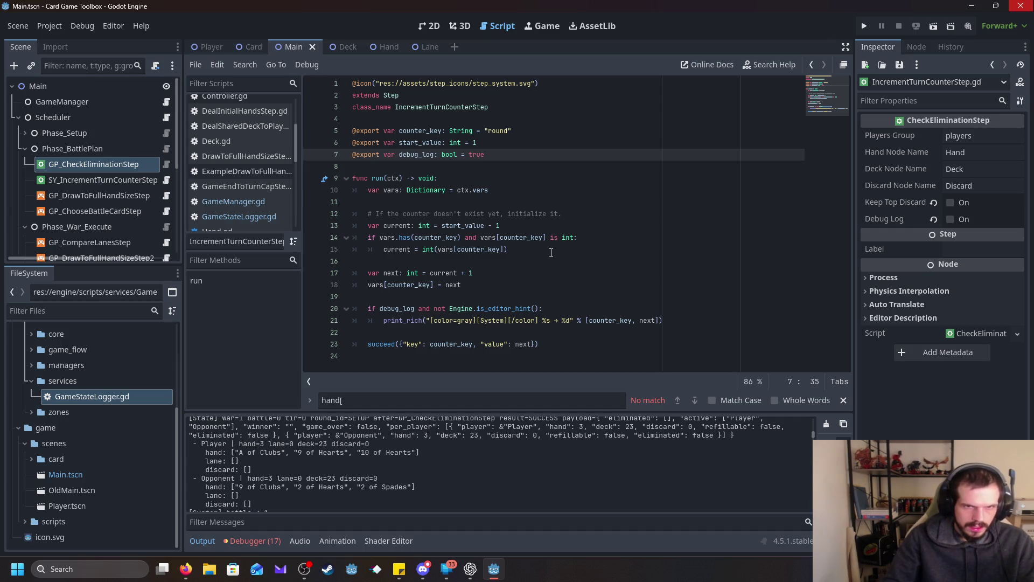
pyautogui.doubleClick(395, 179)
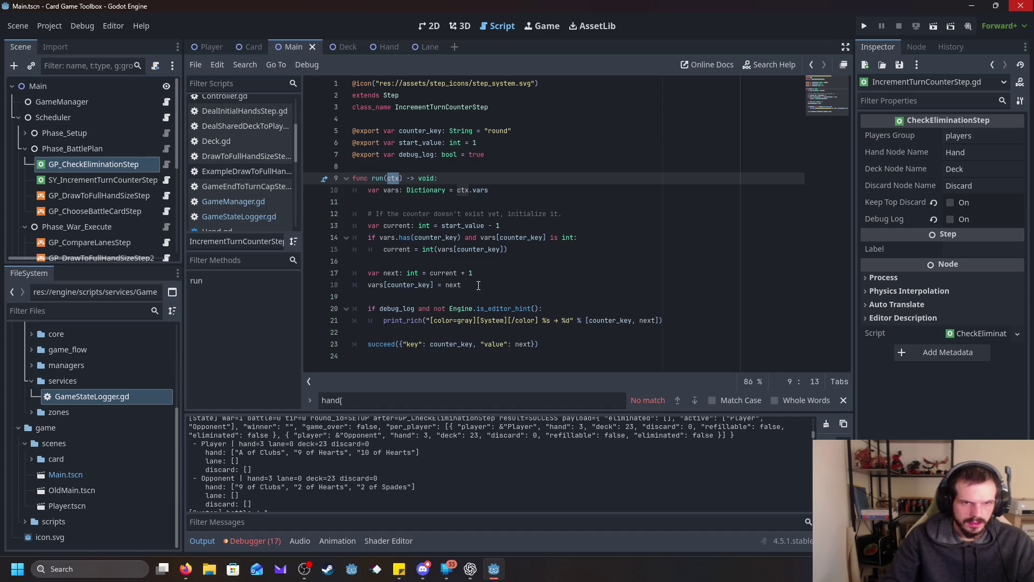
# - Trace counter_key usage across lines 15–18, then select the SY_IncrementTurnCounterStep node
pyautogui.moveTo(405, 289)
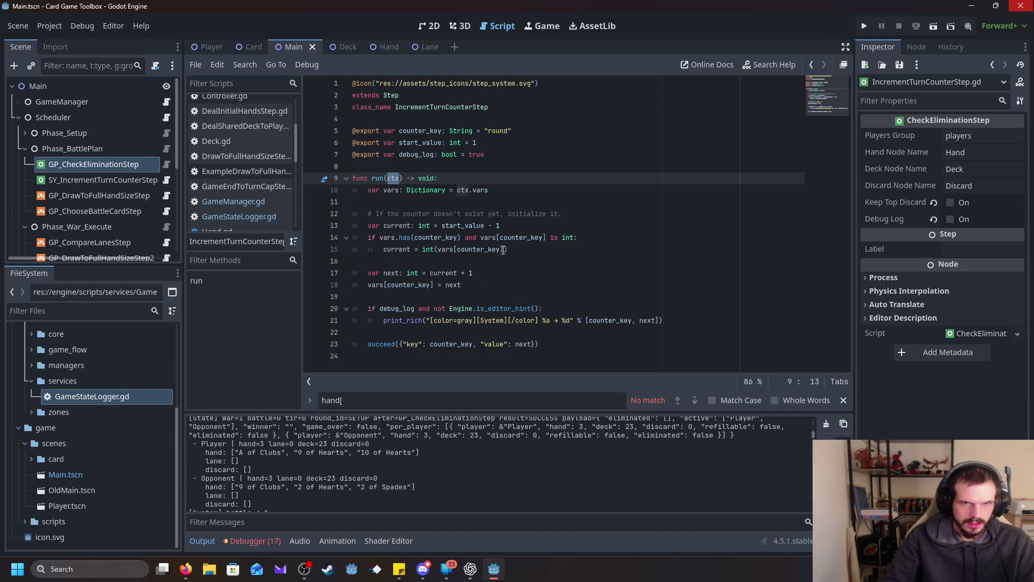
pyautogui.doubleClick(435, 238)
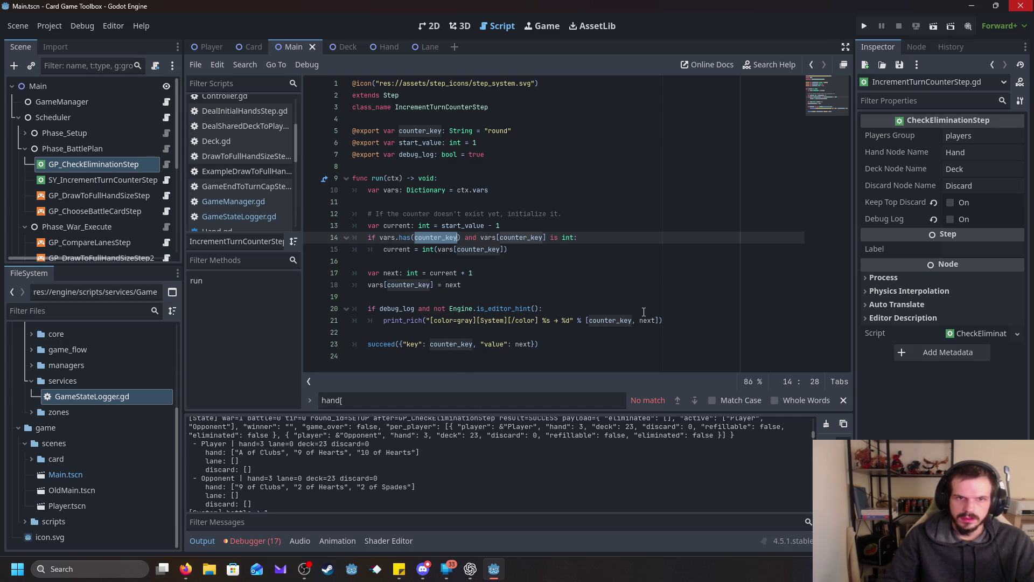
pyautogui.click(519, 251)
pyautogui.click(501, 273)
pyautogui.click(521, 250)
pyautogui.click(501, 276)
pyautogui.click(496, 290)
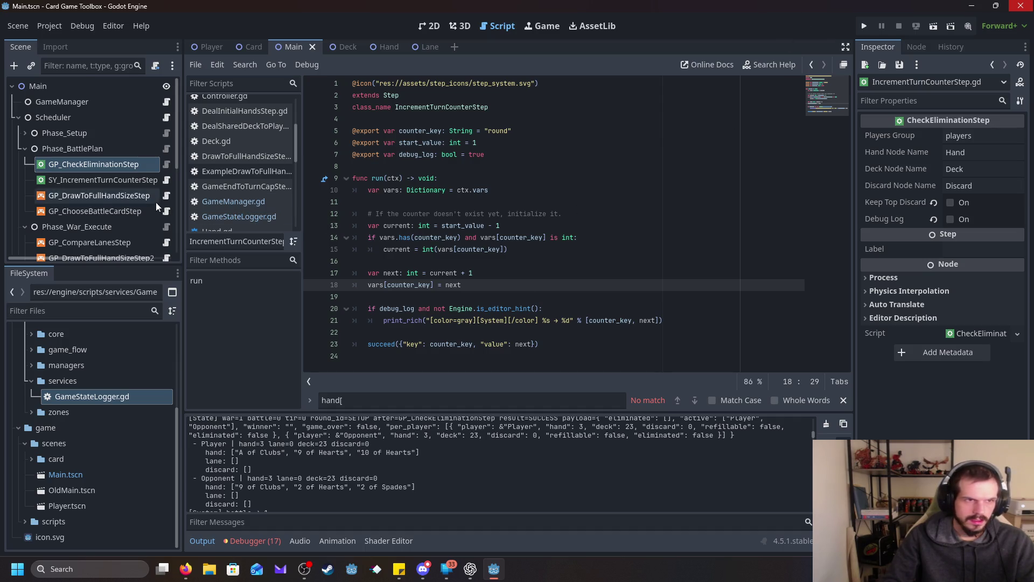
pyautogui.click(137, 170)
pyautogui.scroll(-5, 133, 219)
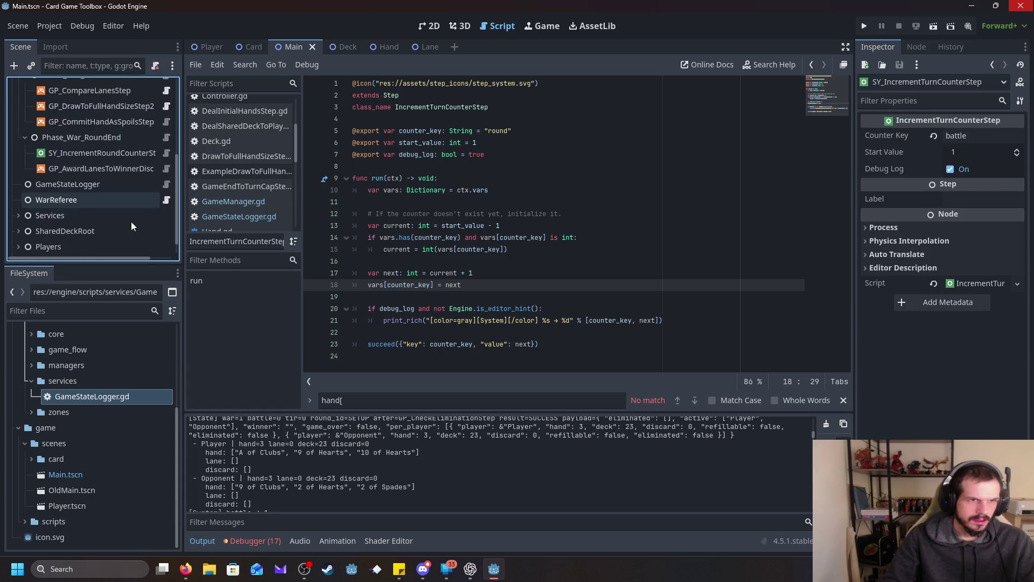
# - Inspect SY_IncrementRoundCounterStep's settings in the Inspector
pyautogui.scroll(2, 131, 222)
pyautogui.click(99, 195)
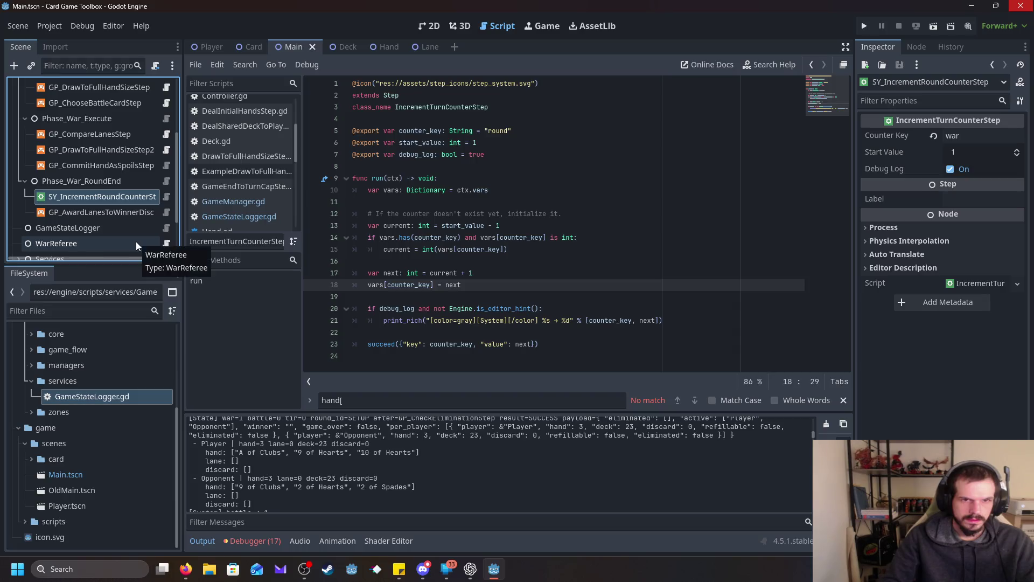
pyautogui.scroll(1, 135, 241)
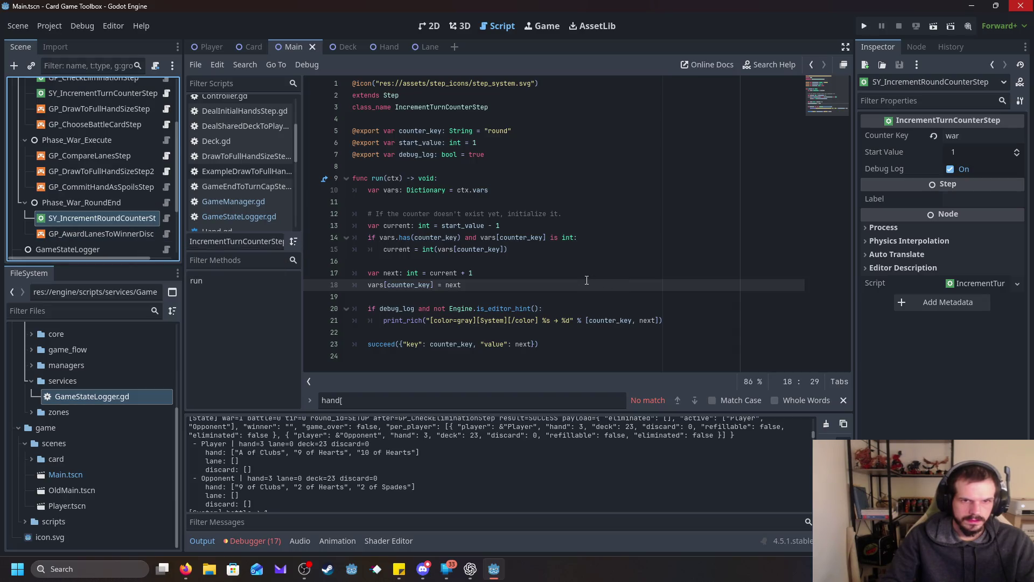
pyautogui.scroll(1, 131, 172)
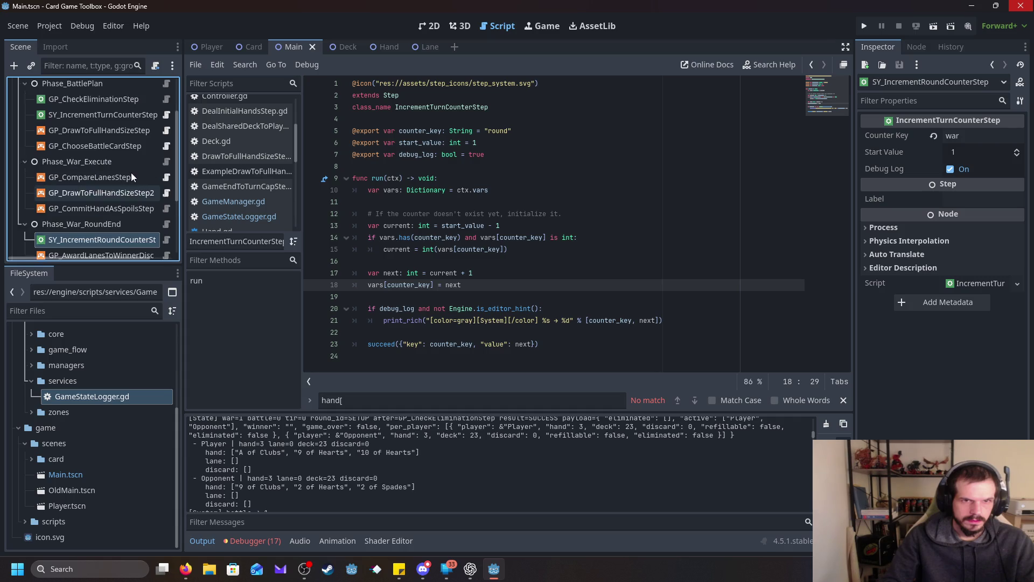
pyautogui.scroll(-1, 132, 173)
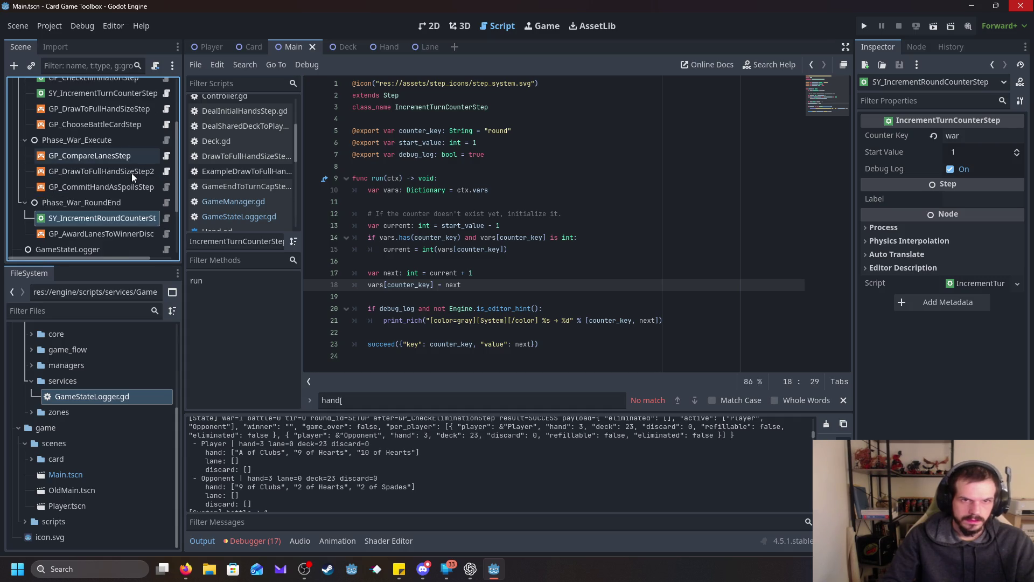
pyautogui.scroll(1, 132, 173)
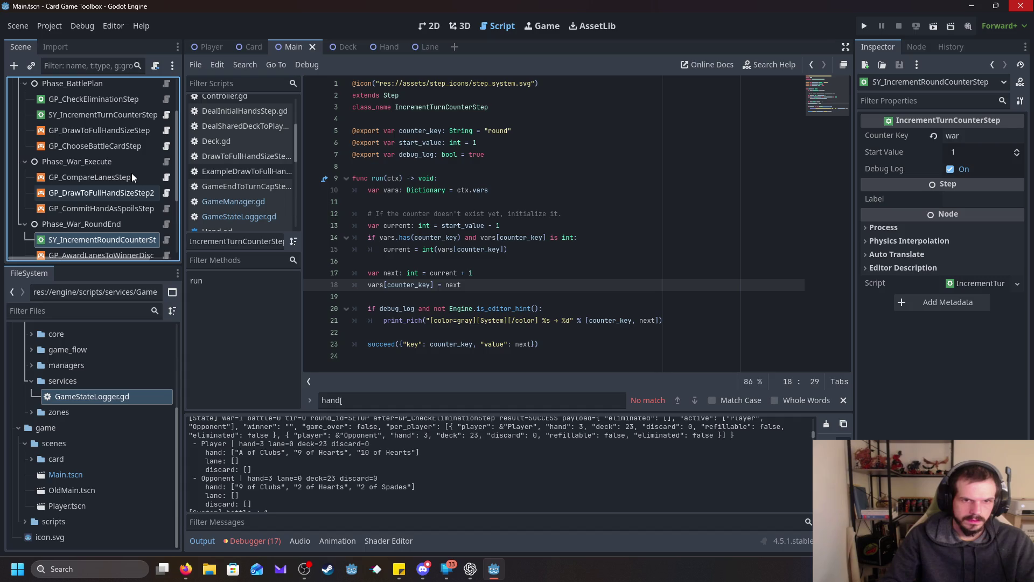
pyautogui.scroll(1, 117, 176)
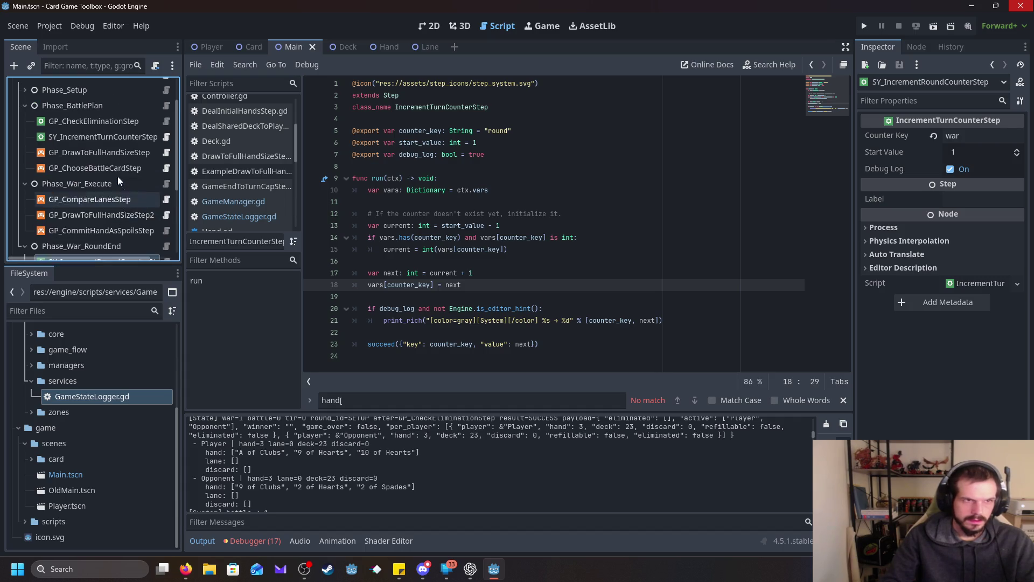
# - Select SY_IncrementTurnCounterStep and highlight counter_key on line 15 of its script
pyautogui.click(109, 137)
pyautogui.click(562, 263)
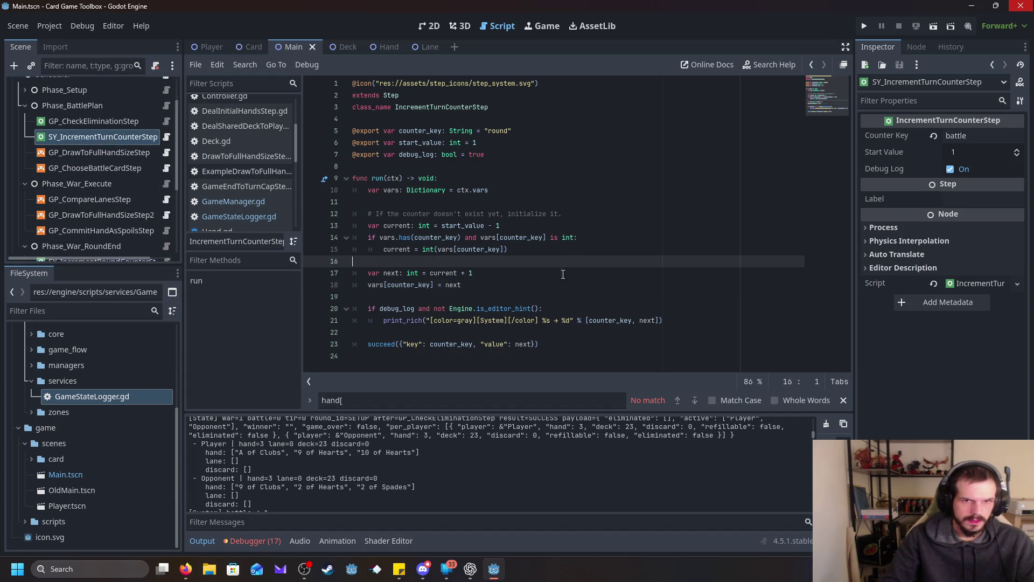
pyautogui.doubleClick(481, 249)
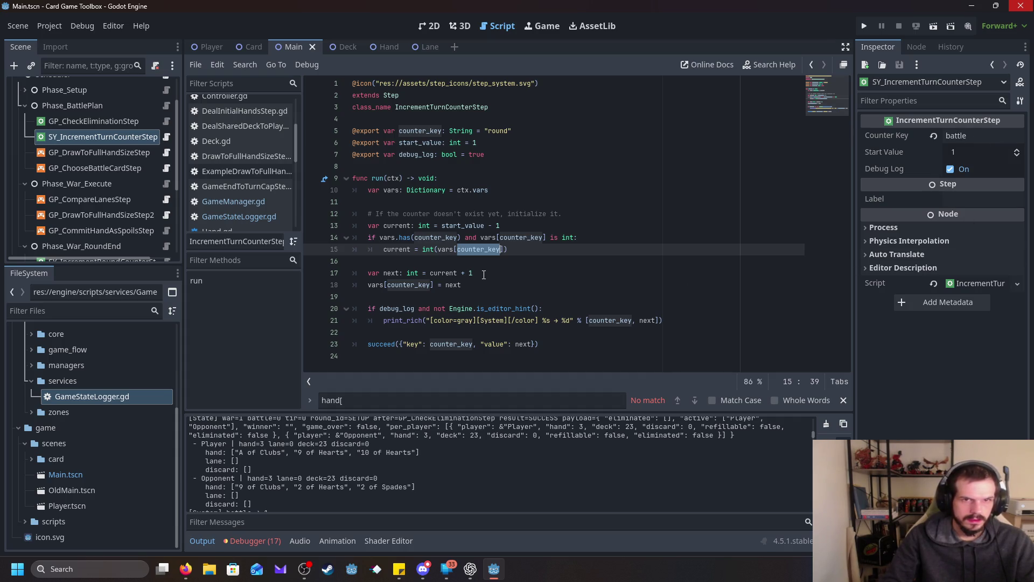
pyautogui.scroll(1, 380, 458)
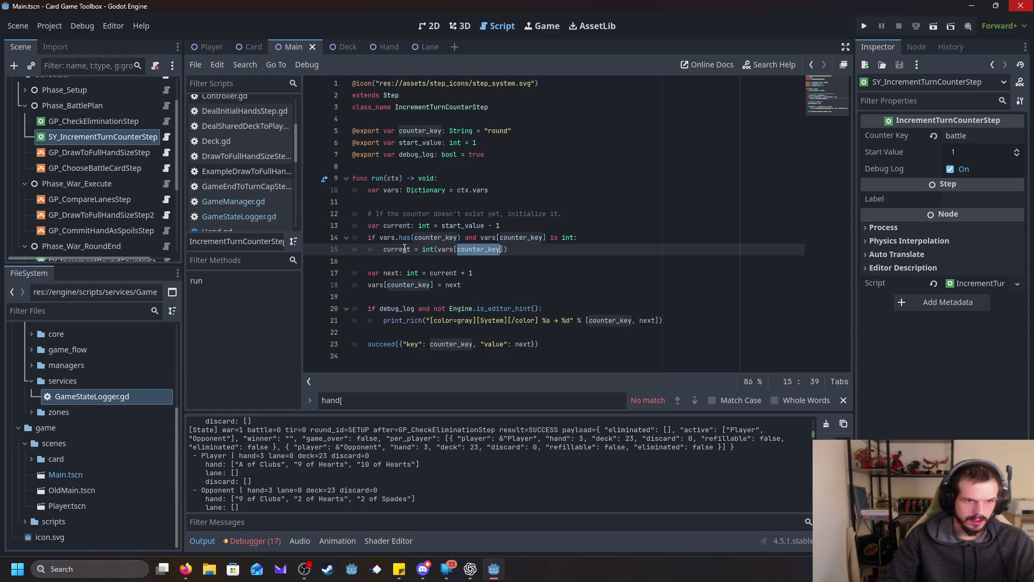
# - In GameStateLogger.gd, rename 'tir=%d' to 'biw=%d' in the line 119 state string
pyautogui.scroll(-3, 236, 221)
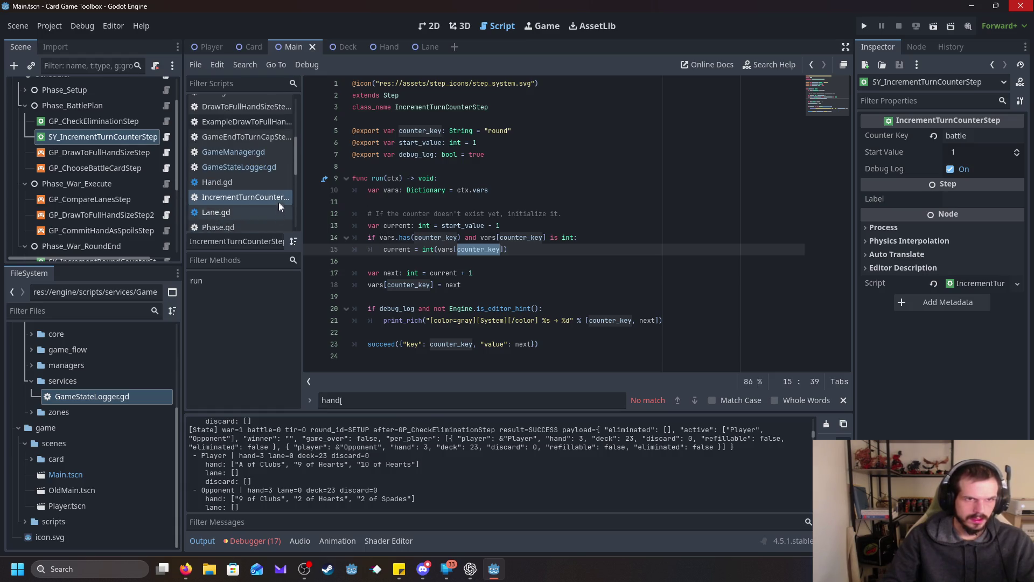
pyautogui.click(238, 168)
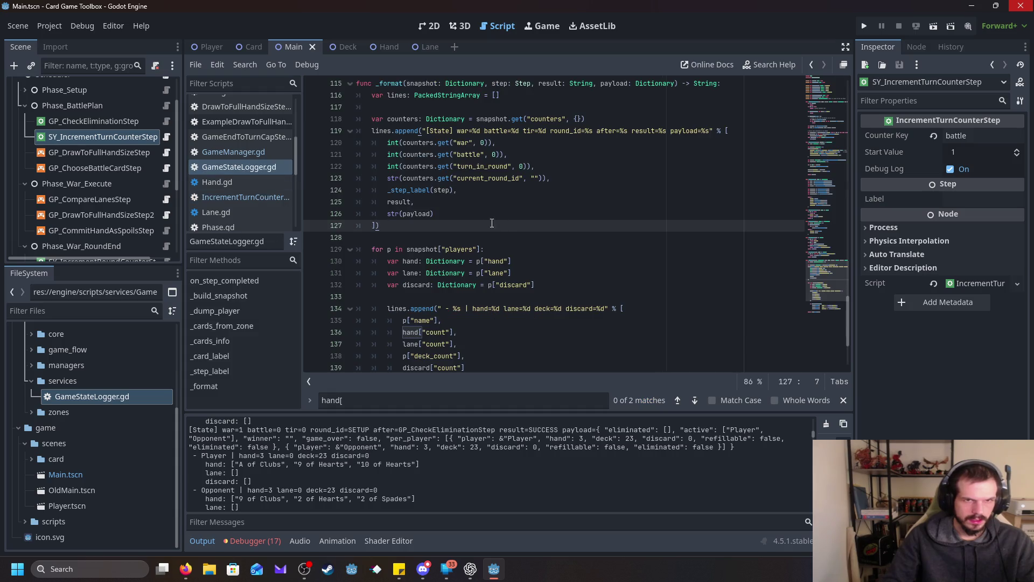
pyautogui.scroll(1, 508, 227)
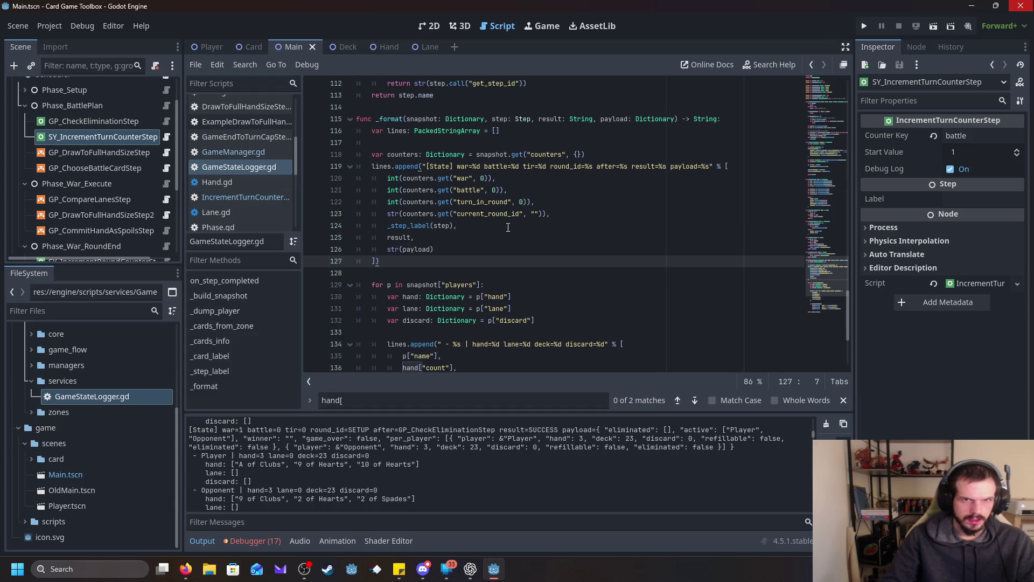
pyautogui.click(524, 166)
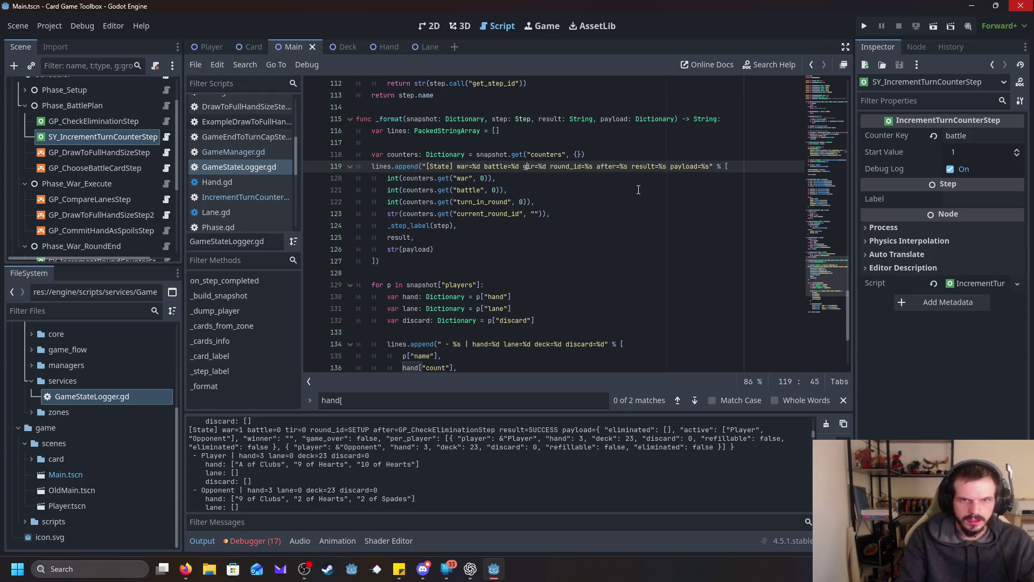
pyautogui.click(607, 274)
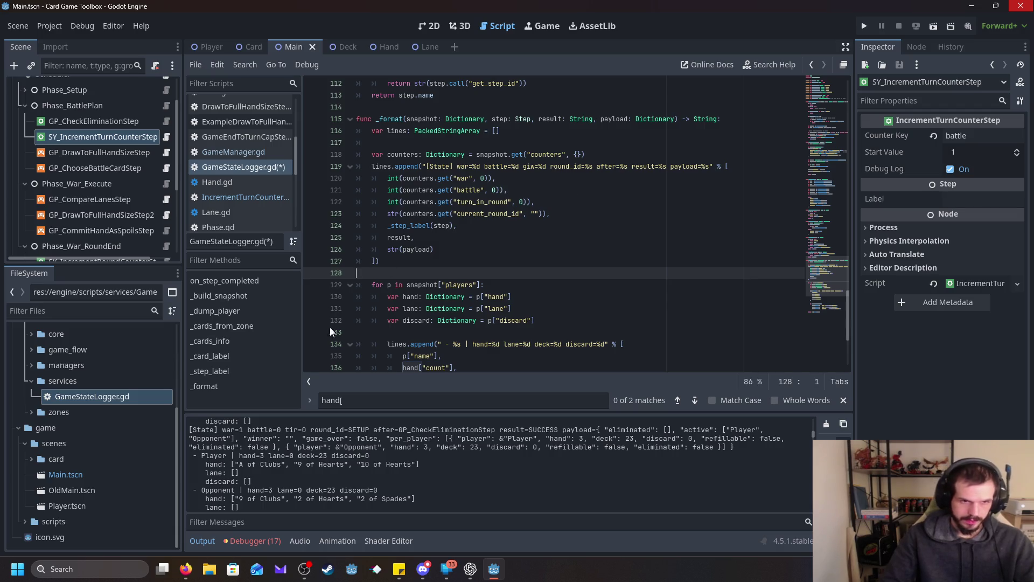
pyautogui.click(524, 167)
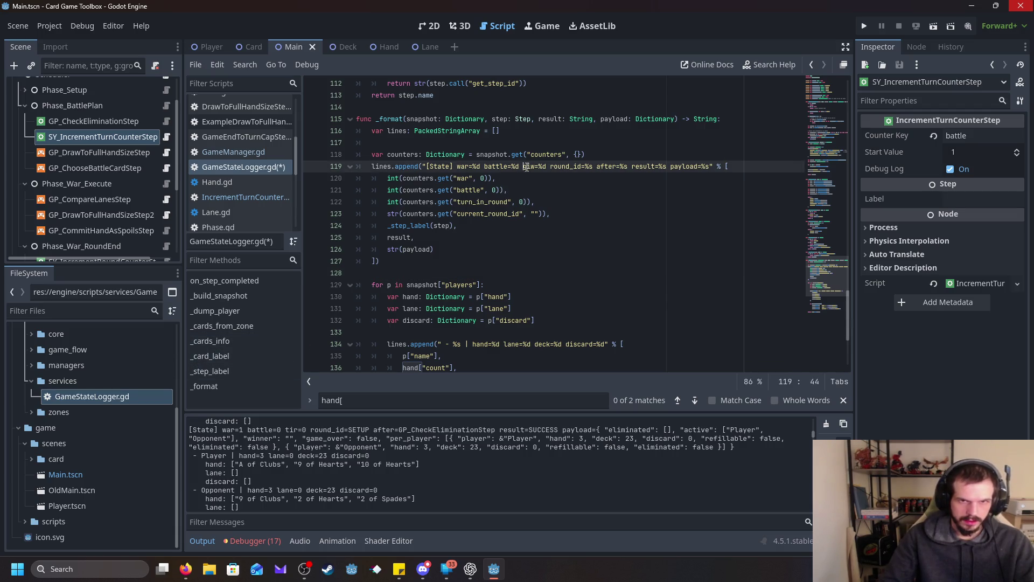
pyautogui.click(503, 249)
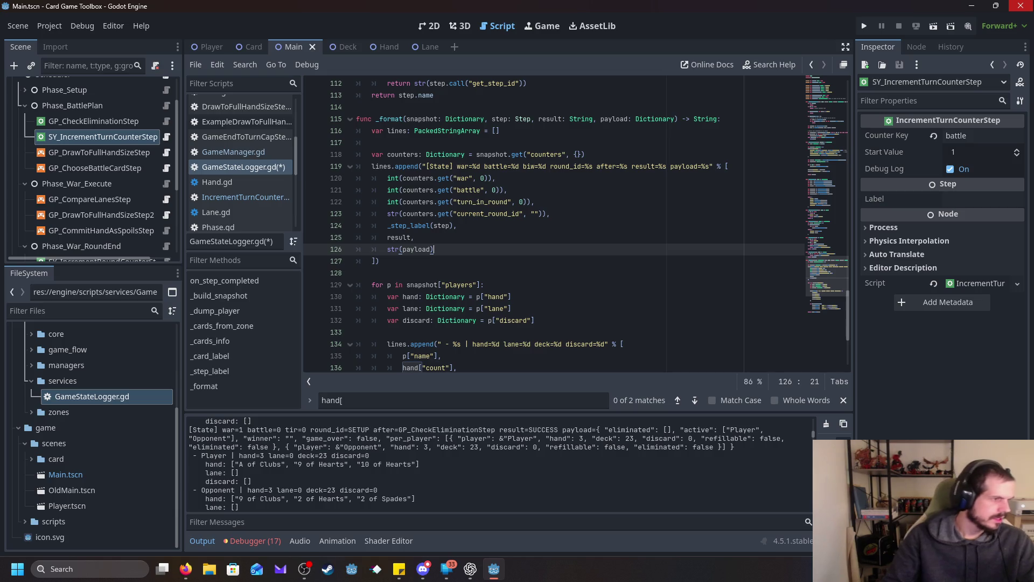
# - Reopen the script attached to the SY_IncrementTurnCounterStep node
pyautogui.scroll(5, 537, 219)
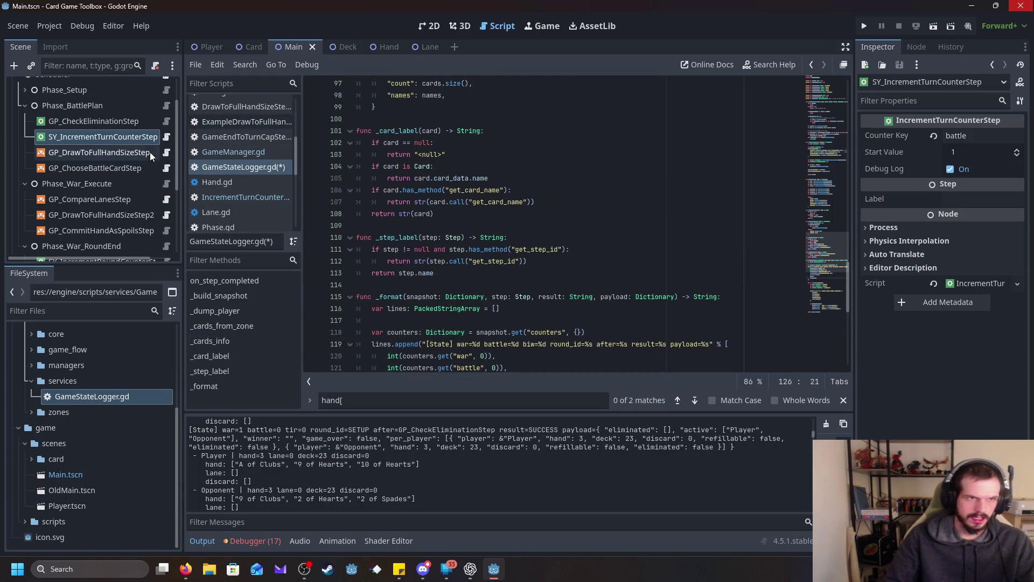
pyautogui.click(160, 135)
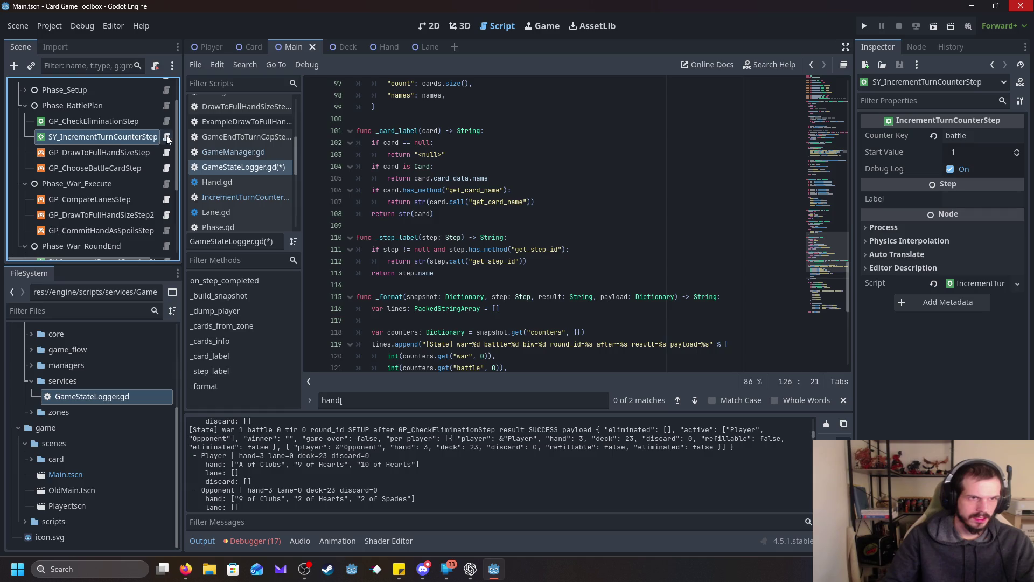
pyautogui.click(167, 138)
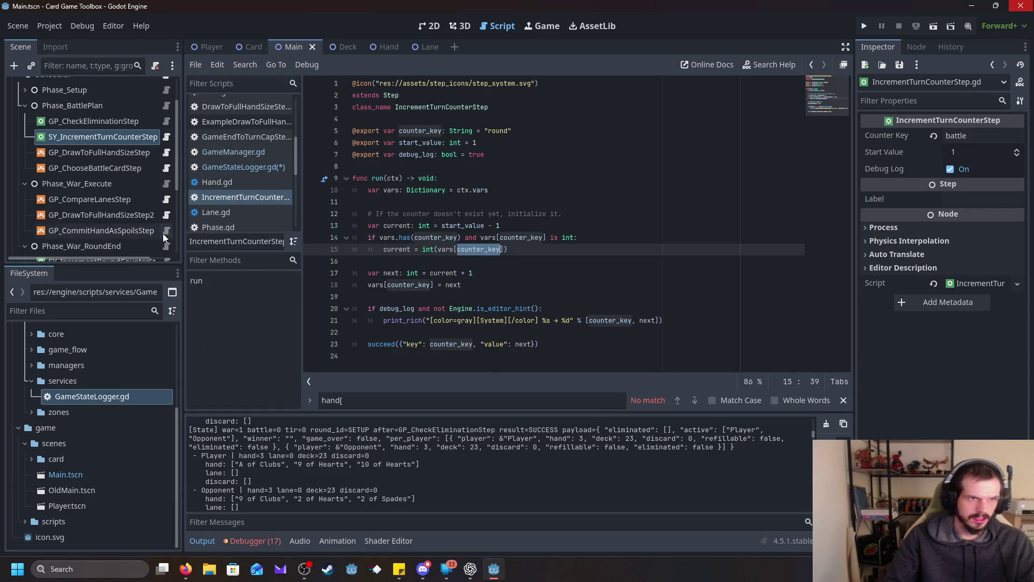
# - Scroll through the Scene tree to review the step nodes
pyautogui.scroll(-5, 112, 228)
pyautogui.scroll(3, 111, 227)
pyautogui.scroll(1, 111, 230)
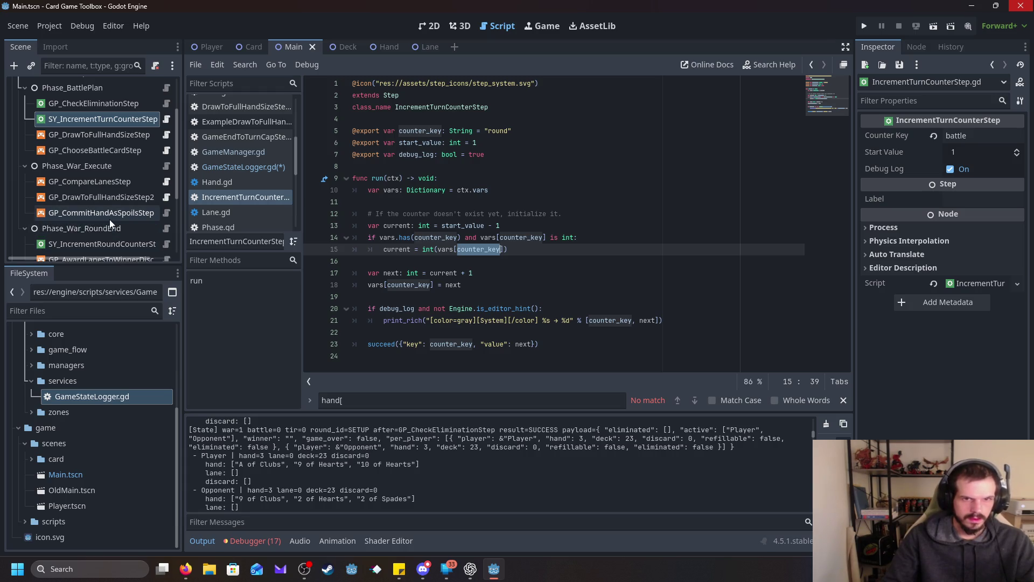
pyautogui.scroll(-1, 108, 218)
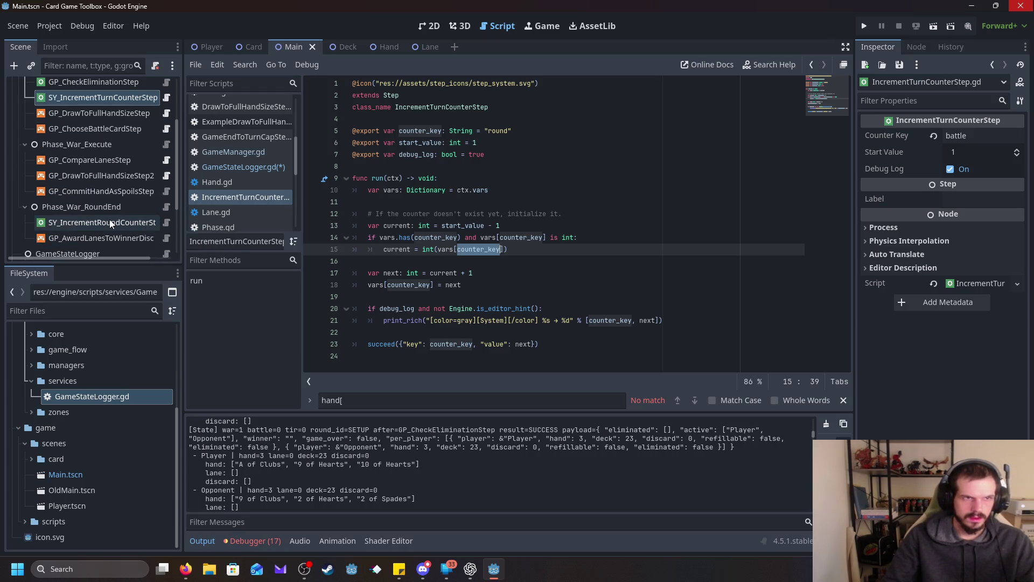
pyautogui.scroll(-1, 109, 219)
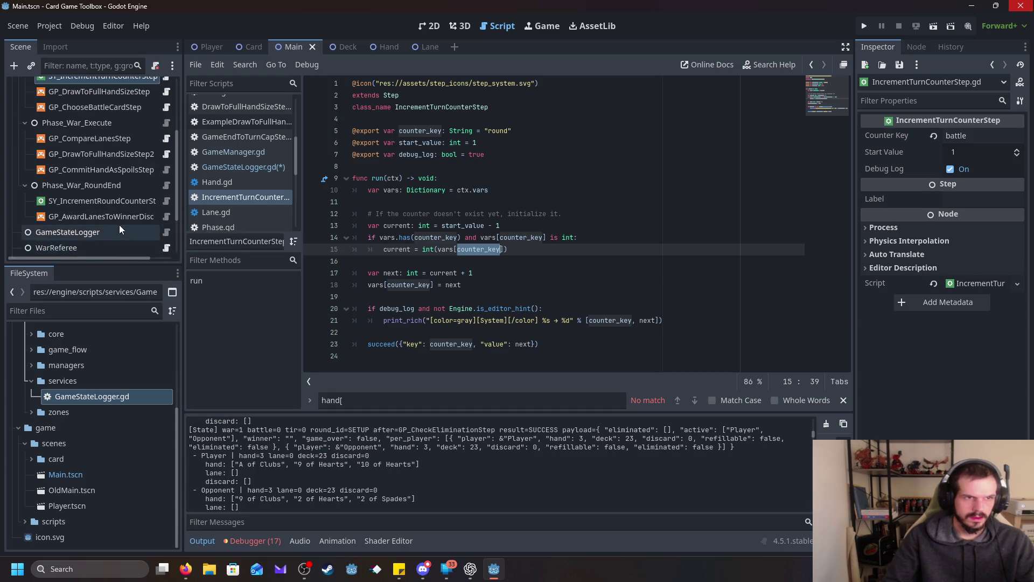
pyautogui.scroll(2, 122, 215)
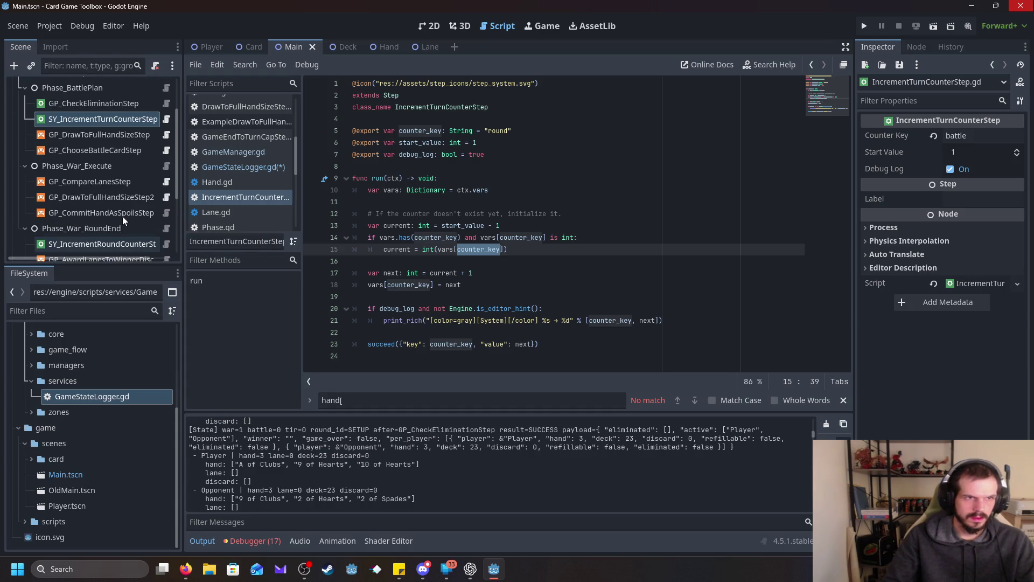
pyautogui.scroll(-3, 122, 216)
pyautogui.scroll(1, 121, 216)
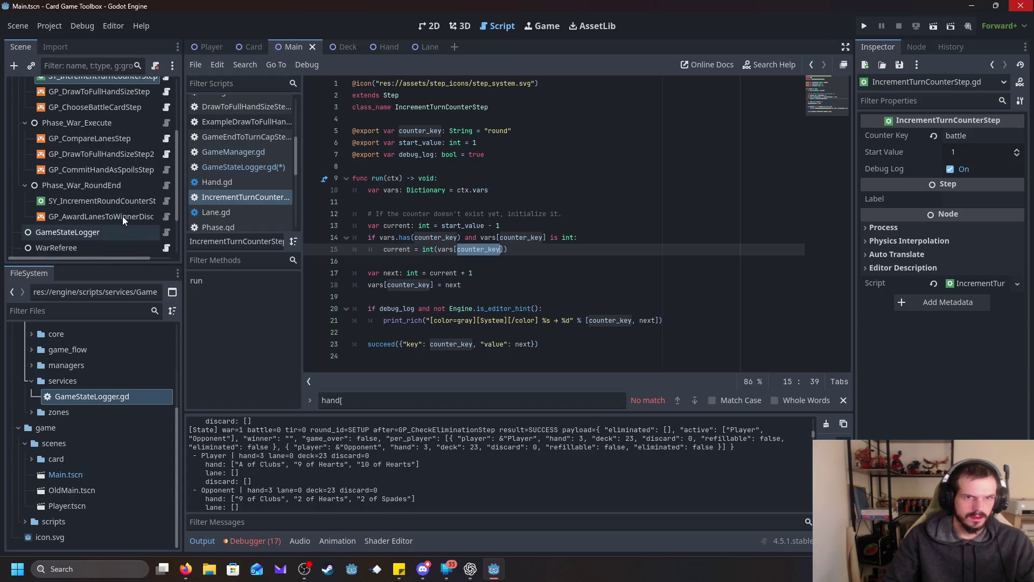
# - Clear the counter_key highlight and switch the editor back to GameStateLogger.gd
pyautogui.click(673, 249)
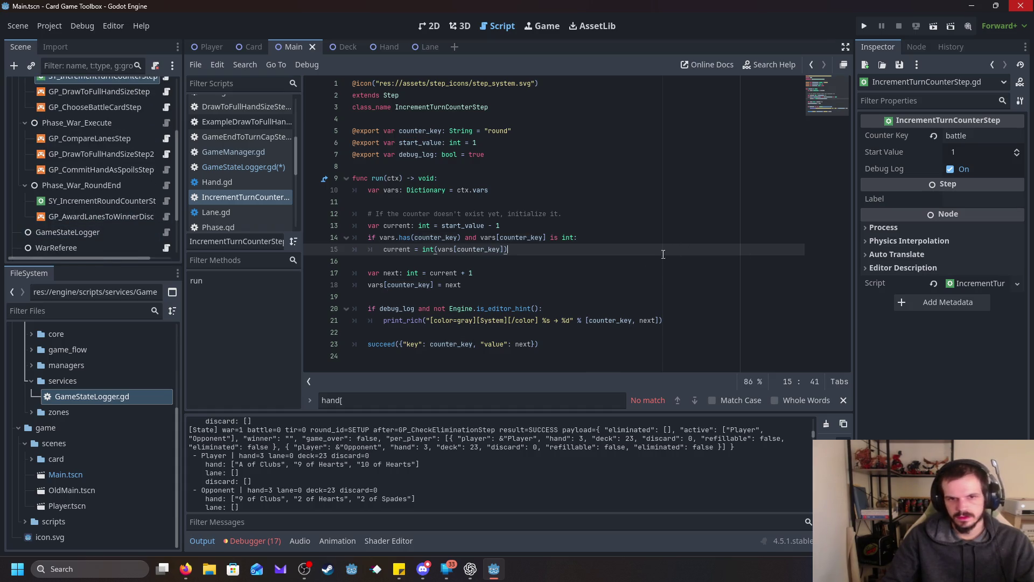
pyautogui.scroll(1, 93, 175)
pyautogui.scroll(-1, 95, 178)
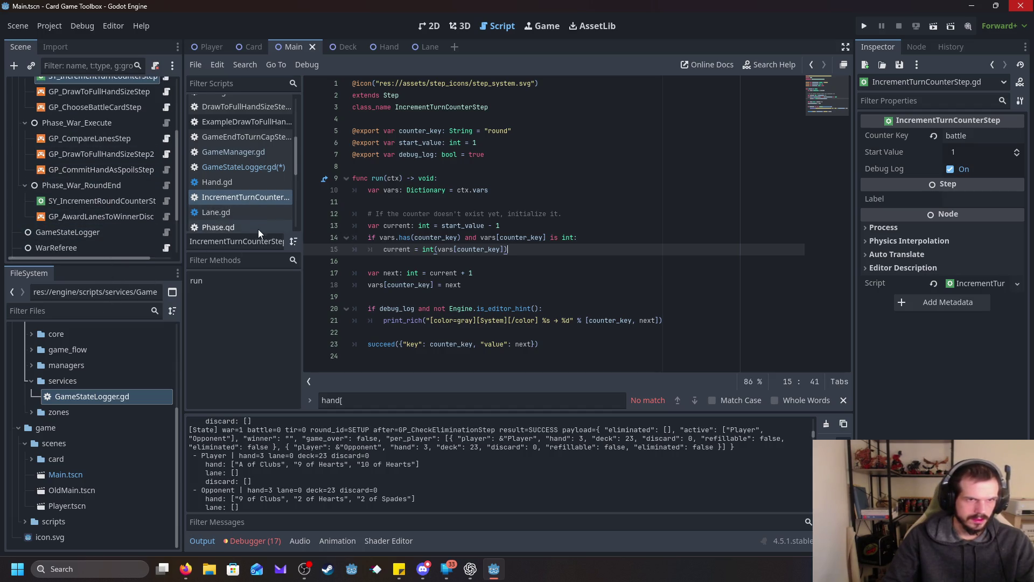
pyautogui.scroll(1, 257, 228)
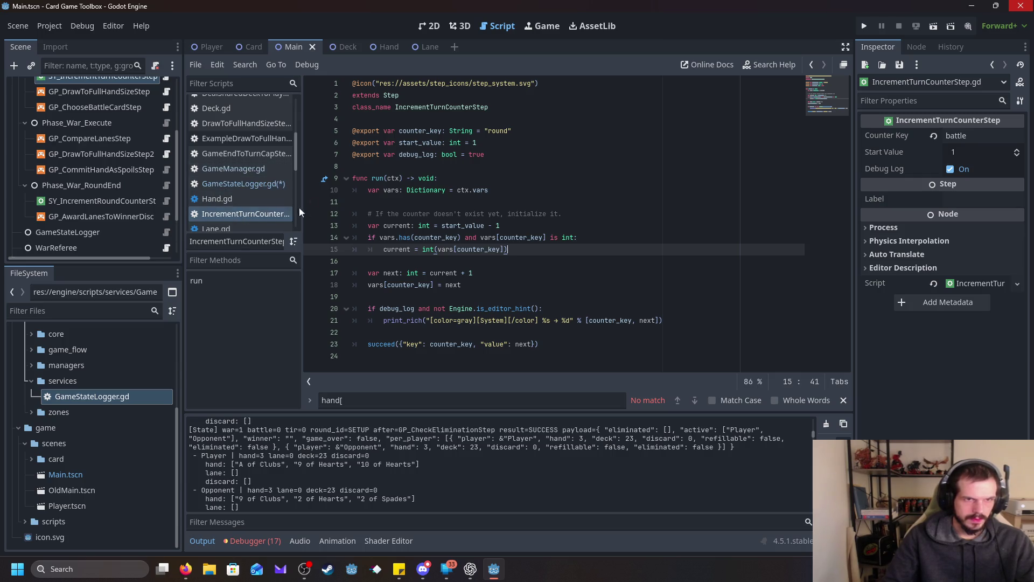
pyautogui.click(240, 185)
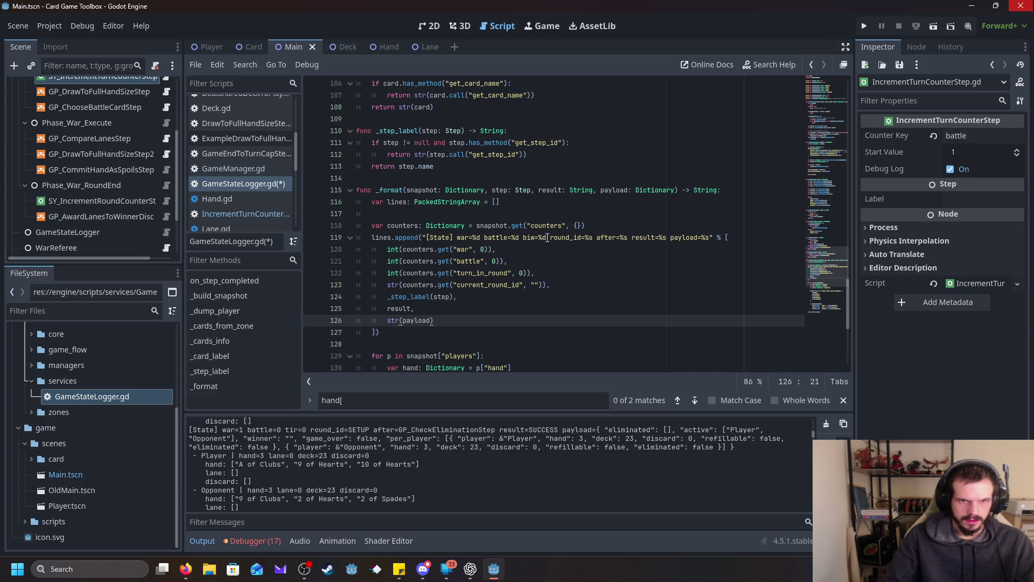
# - Delete the biw=%d field and the turn_in_round argument line in _format
pyautogui.moveTo(548, 238); pyautogui.dragTo(529, 240)
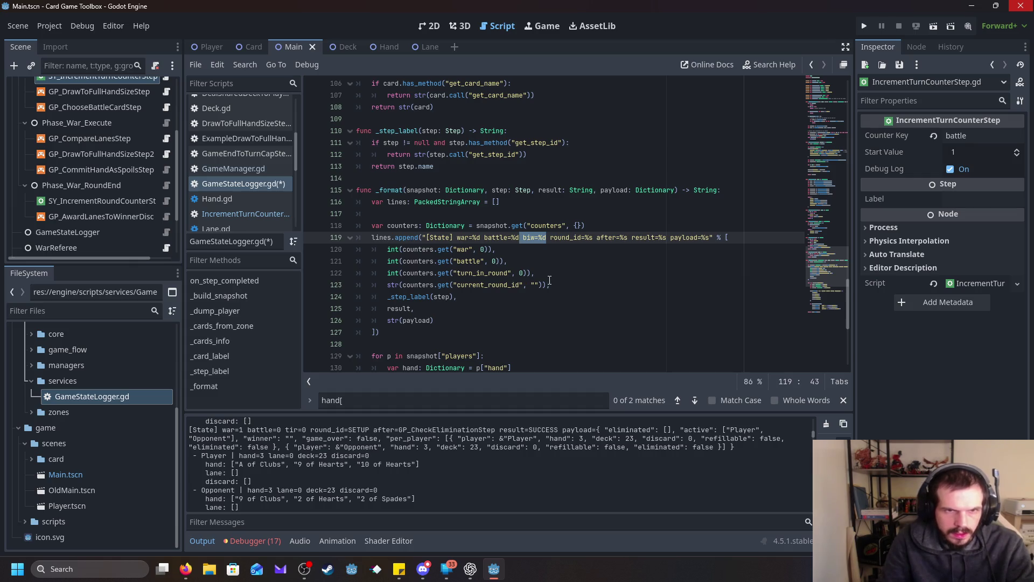
pyautogui.moveTo(551, 272)
pyautogui.mouseDown()
pyautogui.moveTo(388, 262)
pyautogui.moveTo(314, 273)
pyautogui.mouseUp()
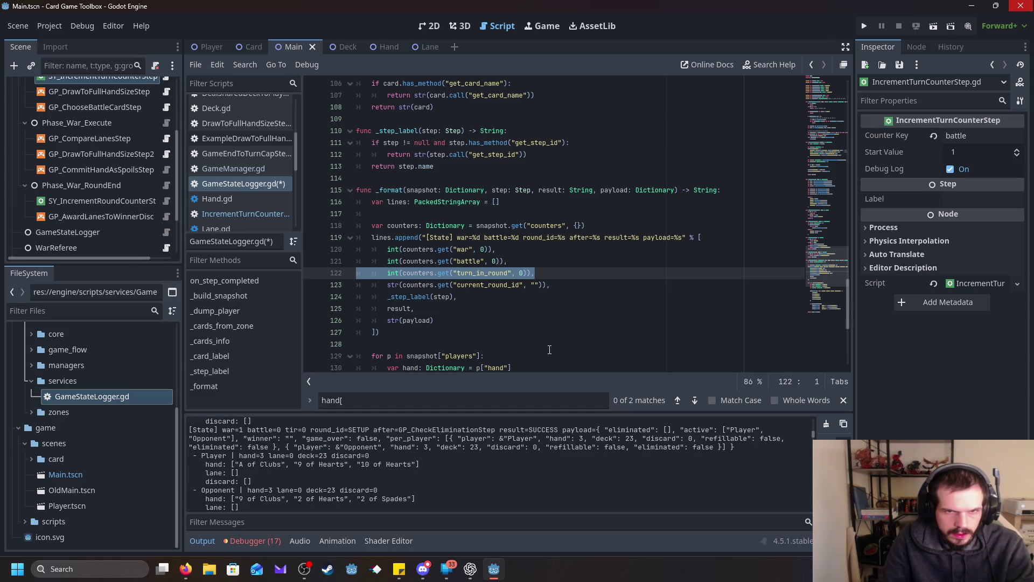
pyautogui.press('BackSpace')
pyautogui.press('BackSpace')
# - Delete the turn_in_round counter entry in _build_snapshot
pyautogui.scroll(1, 586, 310)
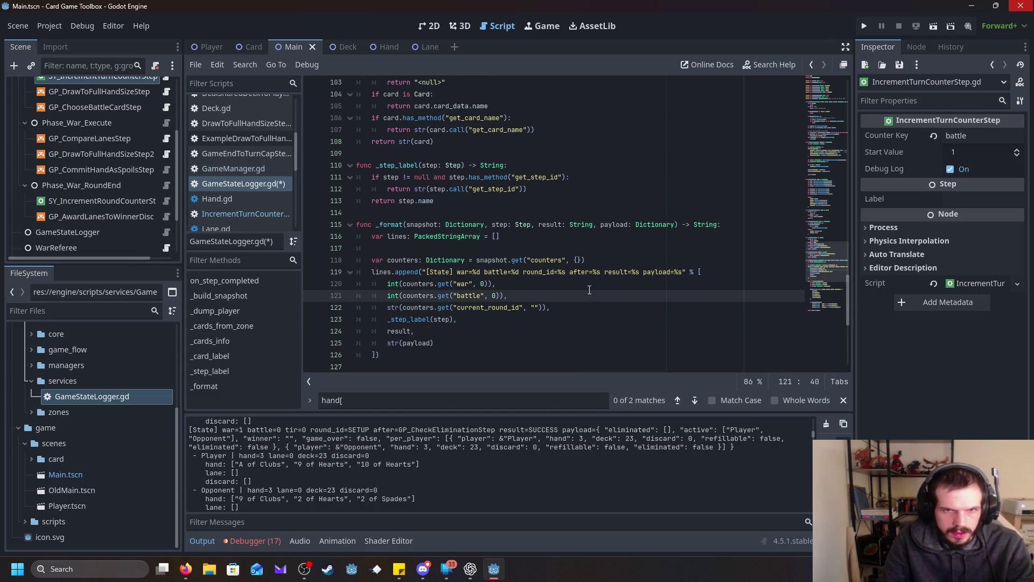
pyautogui.scroll(1, 591, 305)
pyautogui.scroll(15, 590, 304)
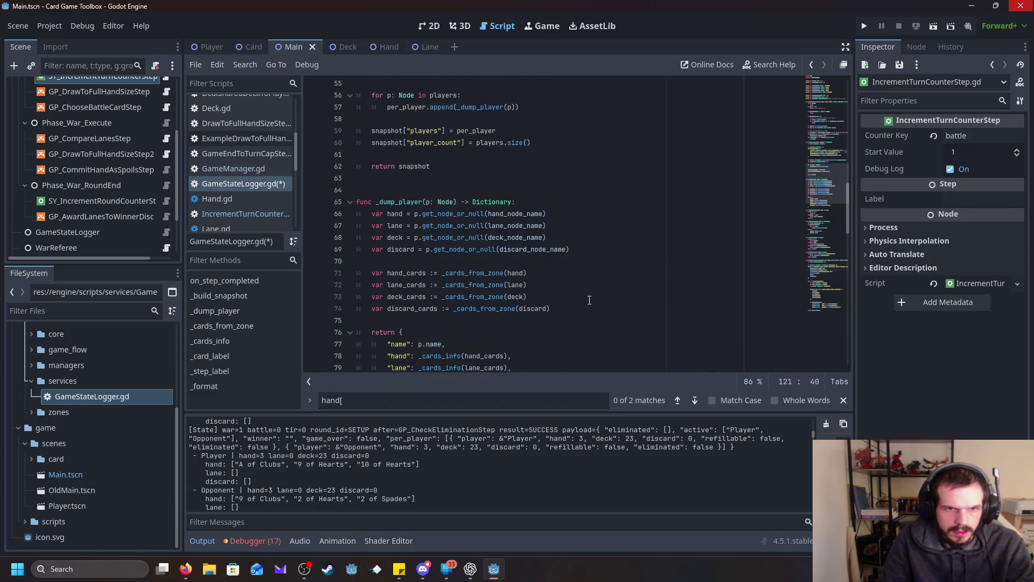
pyautogui.scroll(-10, 590, 300)
pyautogui.scroll(13, 587, 298)
pyautogui.scroll(4, 585, 296)
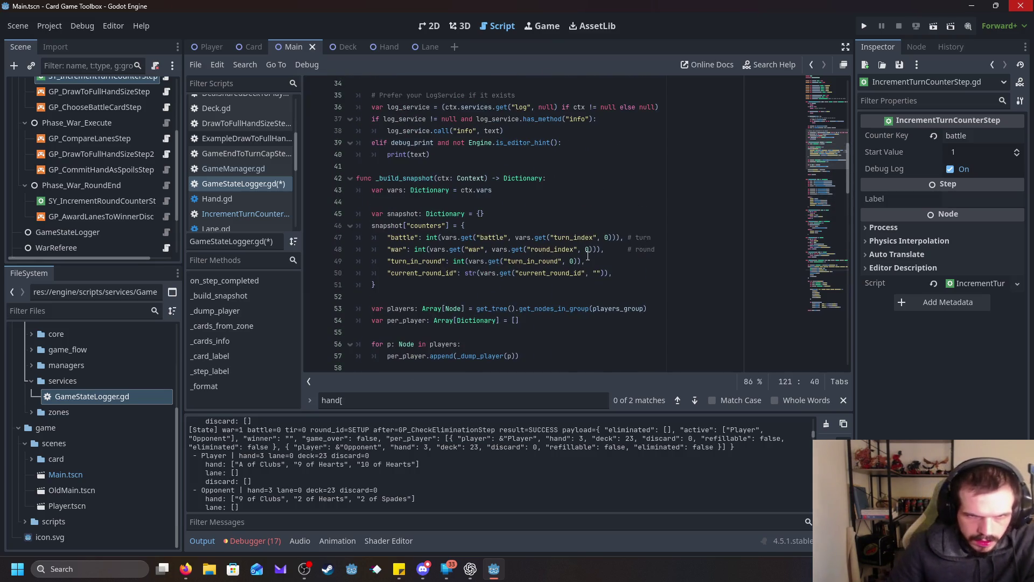
pyautogui.tripleClick(574, 262)
pyautogui.press('BackSpace')
pyautogui.press('BackSpace')
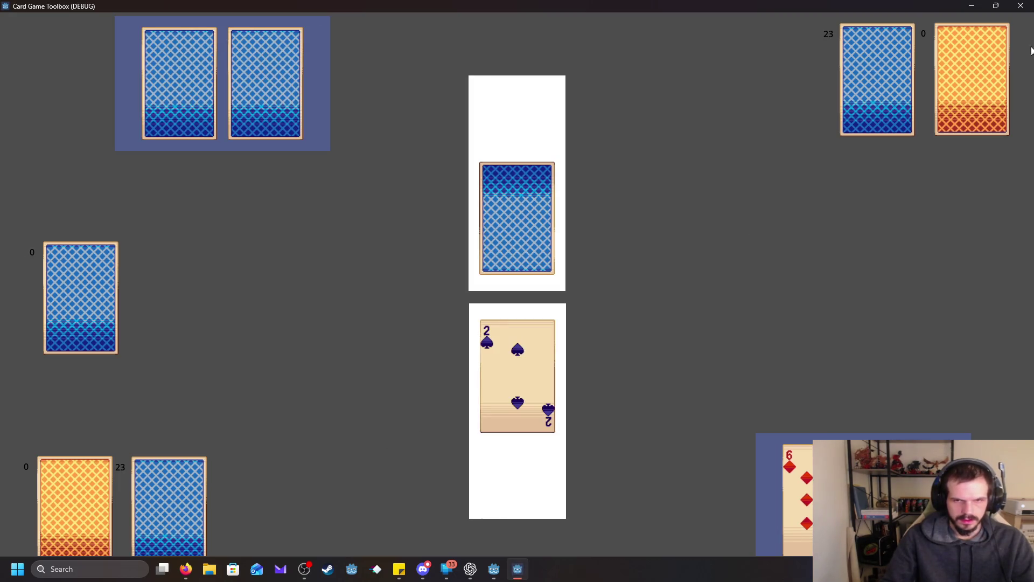
pyautogui.click(1022, 5)
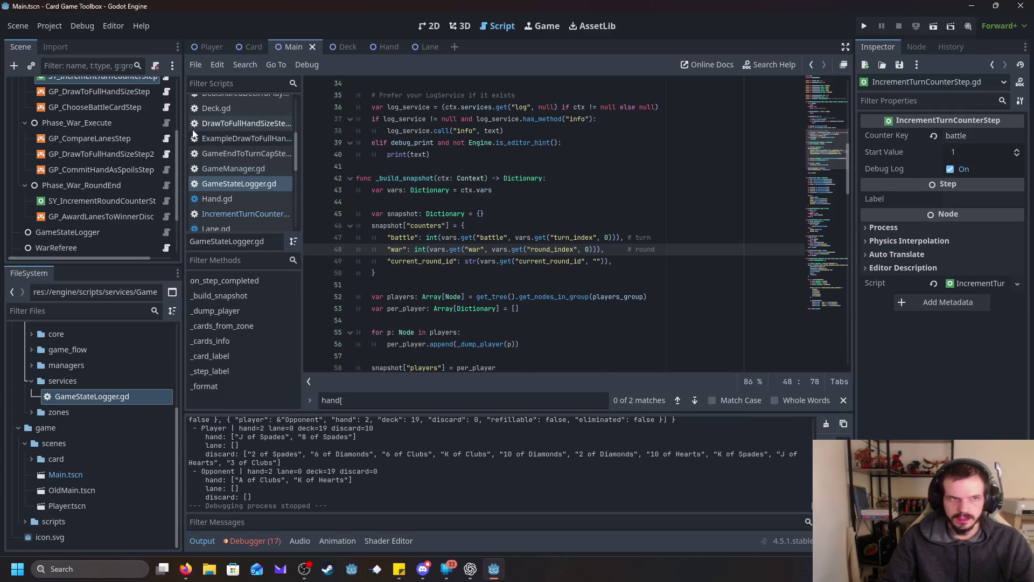
pyautogui.scroll(5, 280, 183)
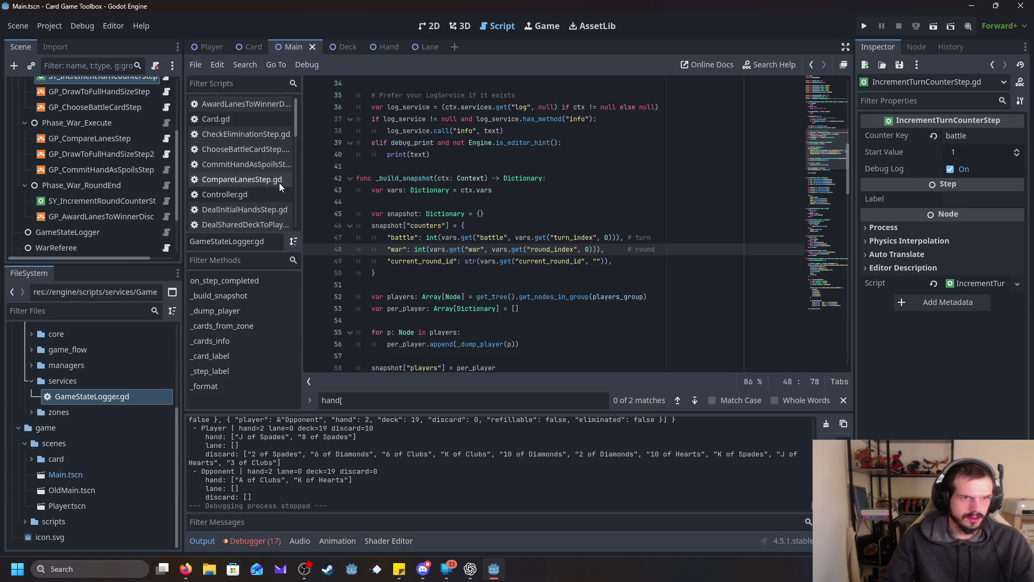
pyautogui.scroll(3, 144, 141)
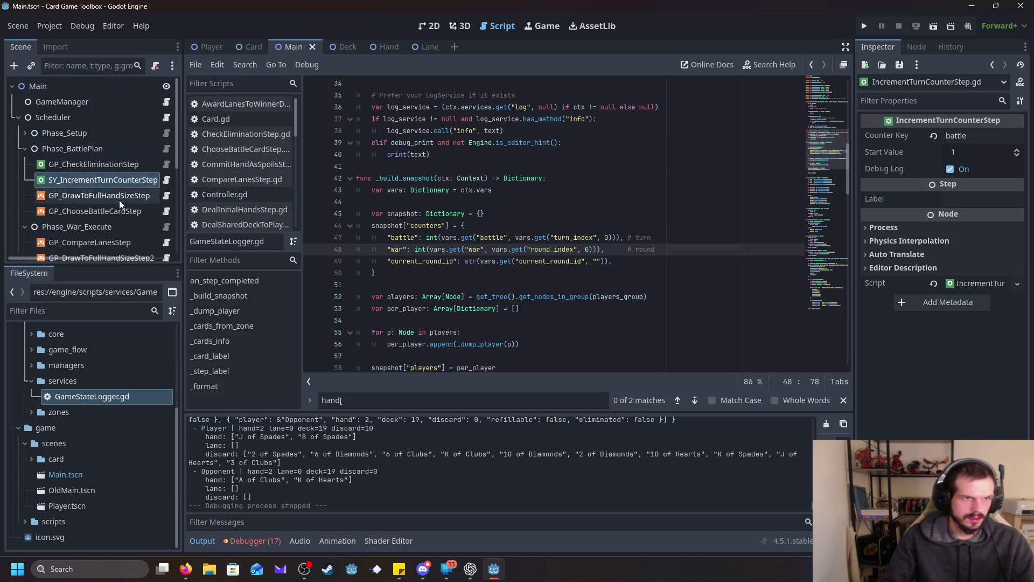
pyautogui.scroll(-5, 254, 151)
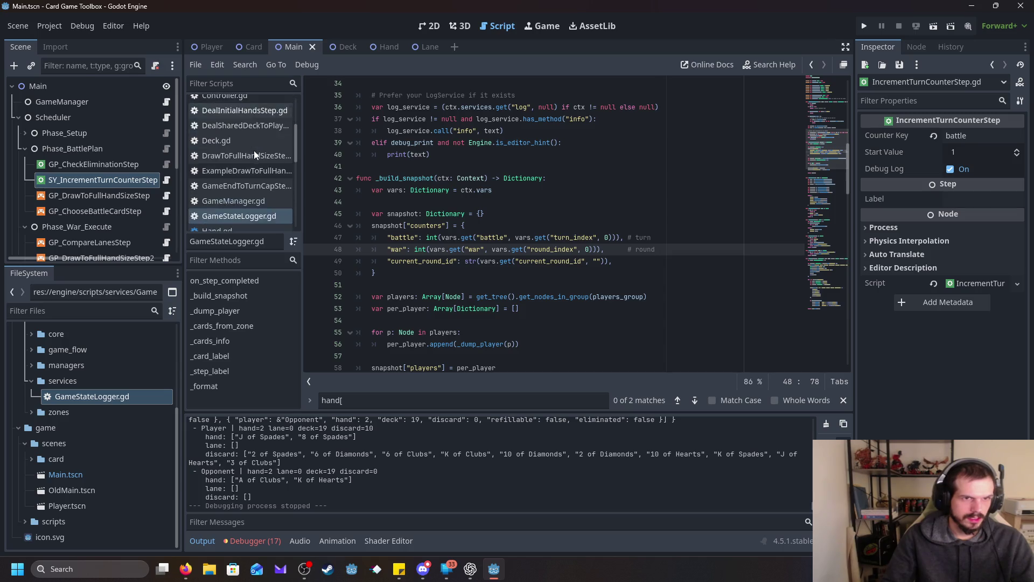
pyautogui.scroll(3, 254, 151)
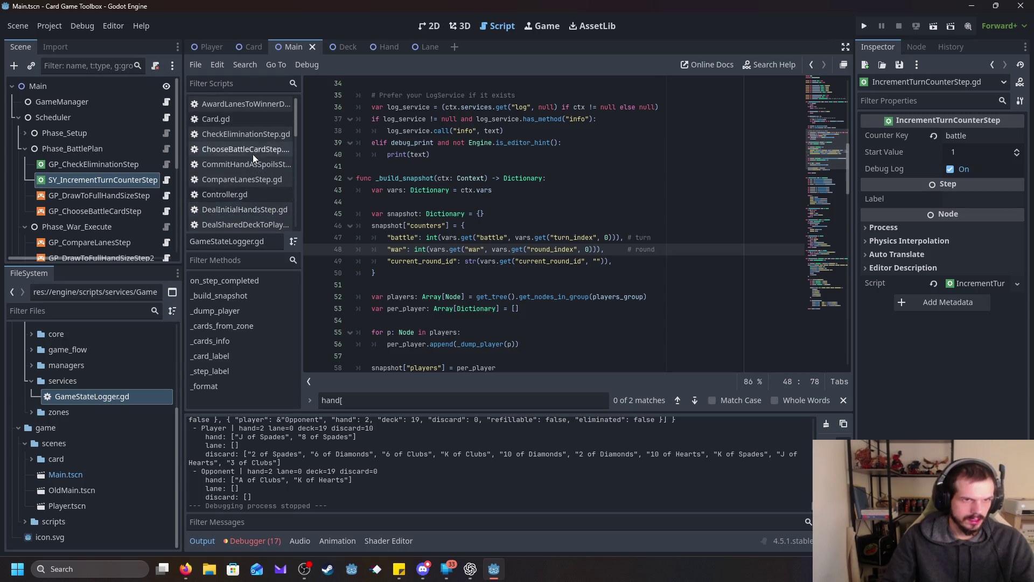
pyautogui.scroll(-4, 256, 161)
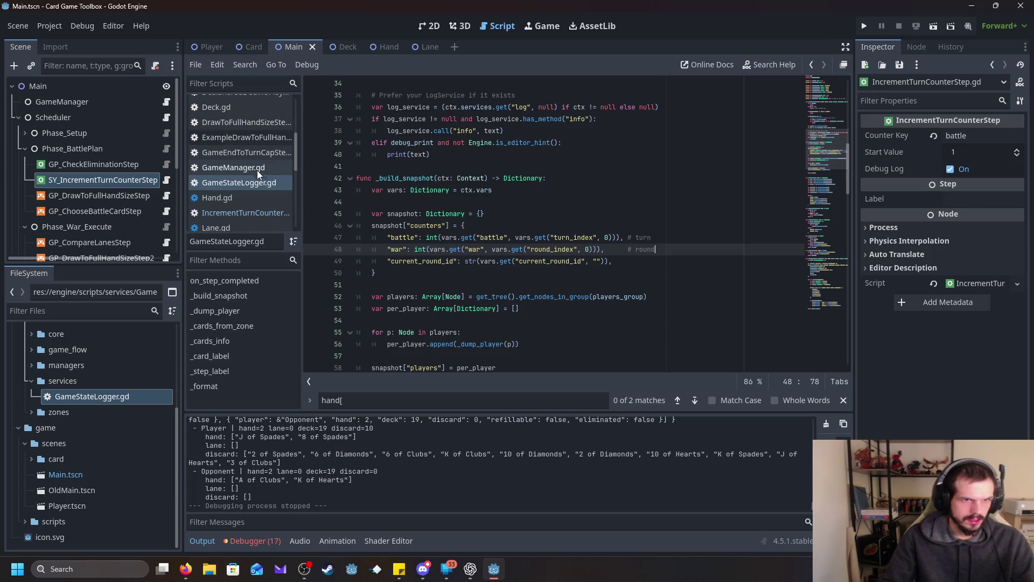
# - Set the Scheduler's Pre Step Delay to 0.0, run the game once, then close it
pyautogui.click(53, 116)
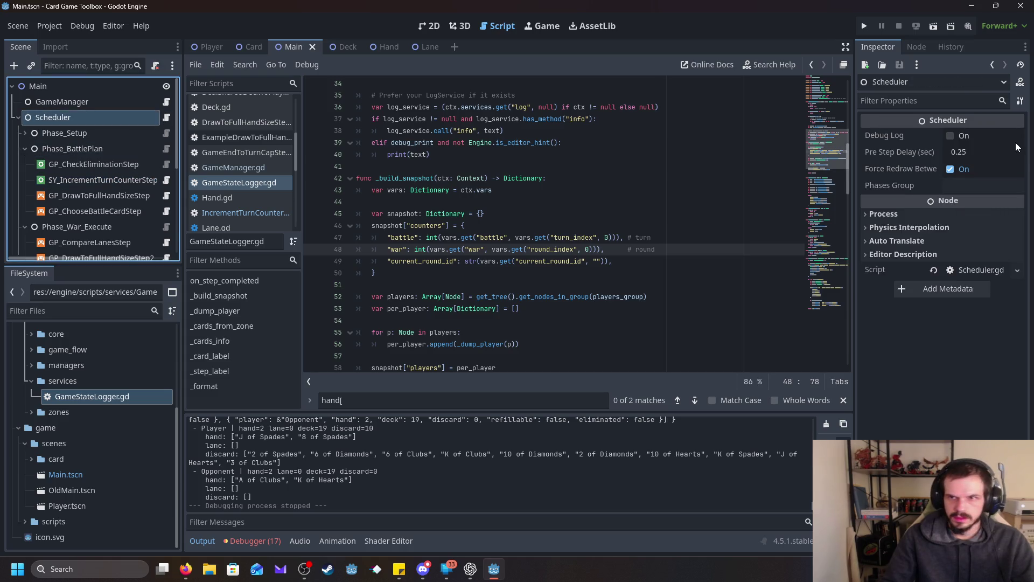
pyautogui.click(959, 152)
pyautogui.write('0')
pyautogui.press('Return')
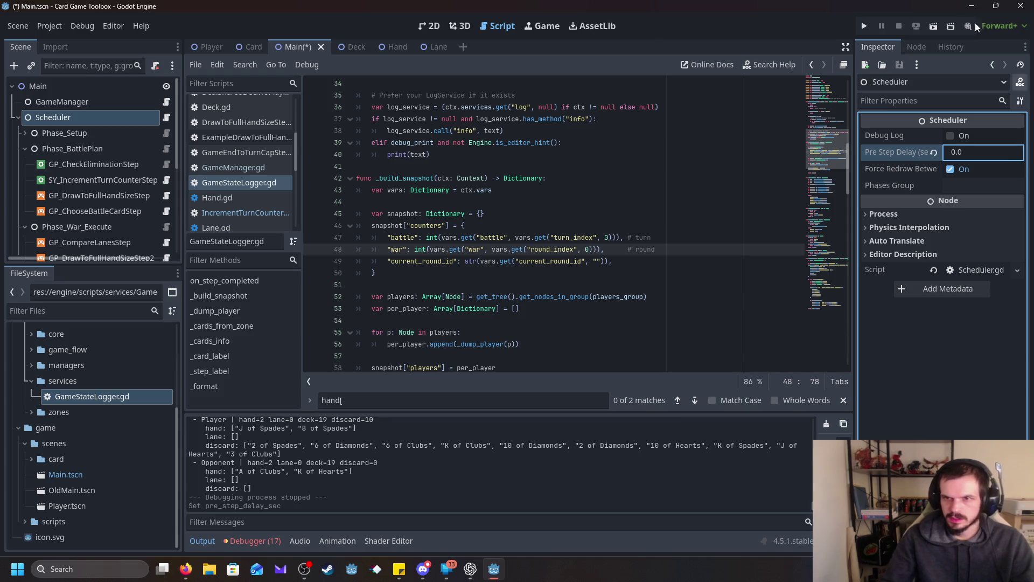
pyautogui.click(866, 26)
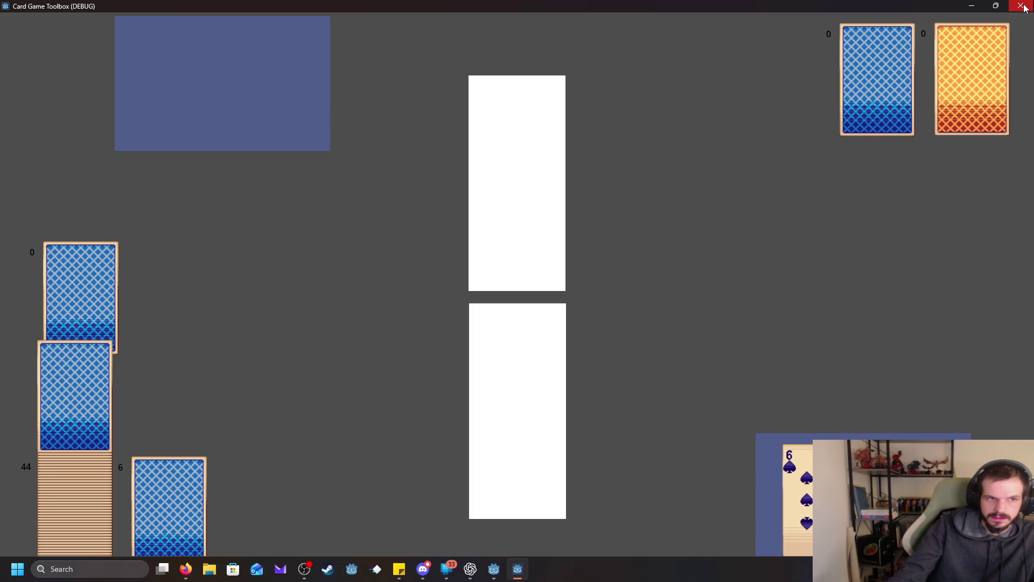
pyautogui.click(1022, 6)
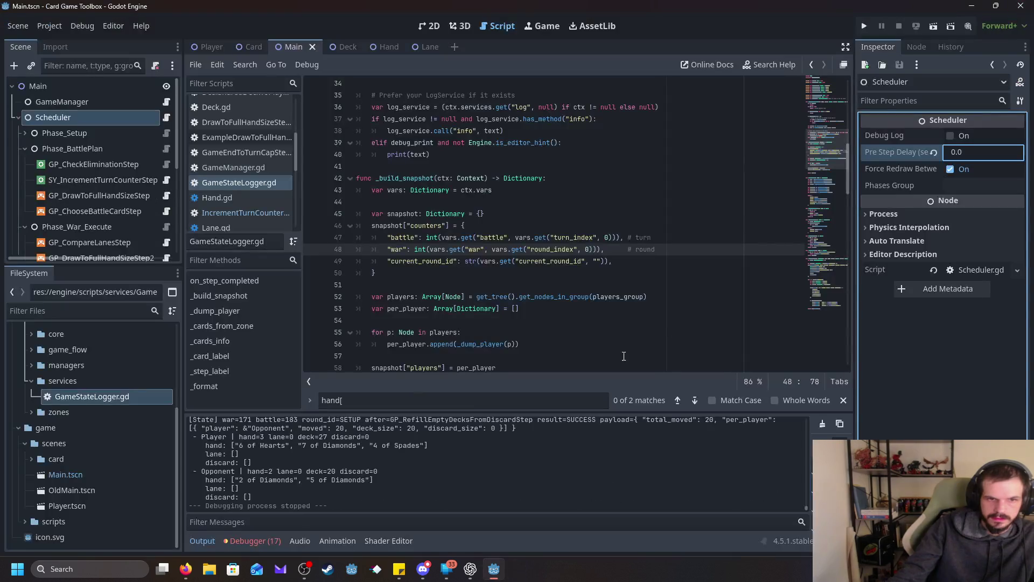
# - Run the card game two more times, reading the Output's [State] lines between runs
pyautogui.scroll(1, 344, 487)
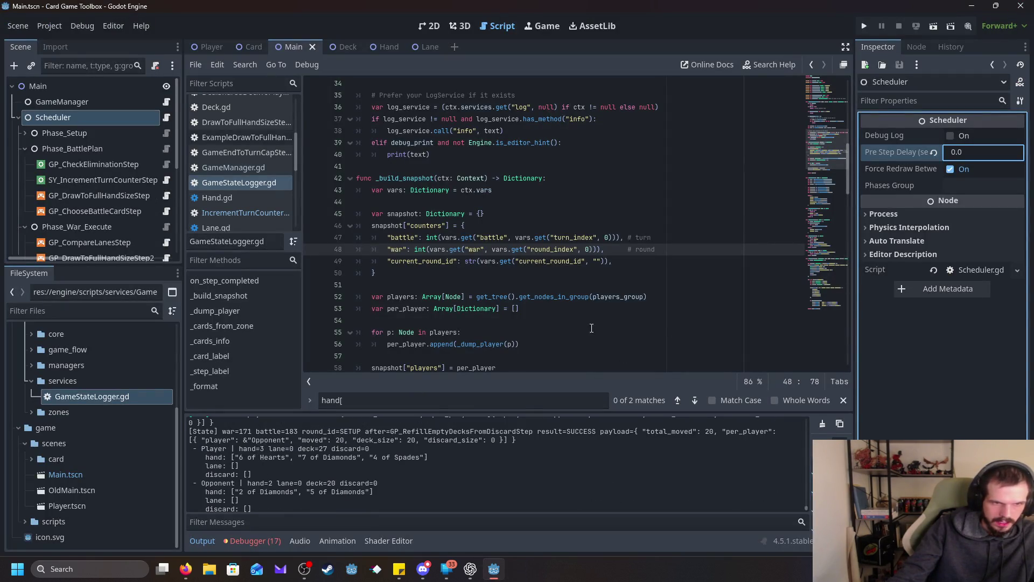
pyautogui.click(864, 28)
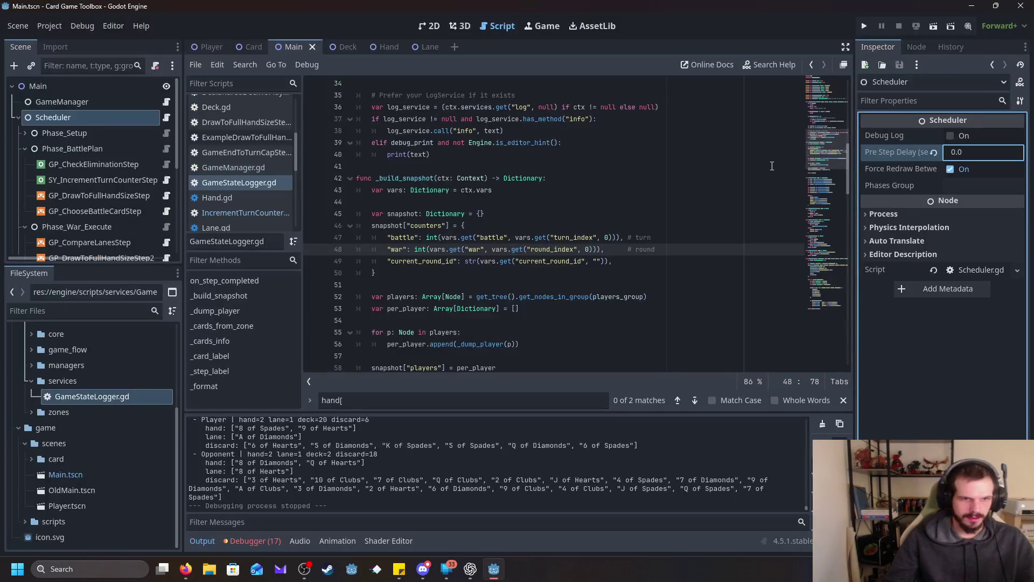
pyautogui.scroll(1, 483, 498)
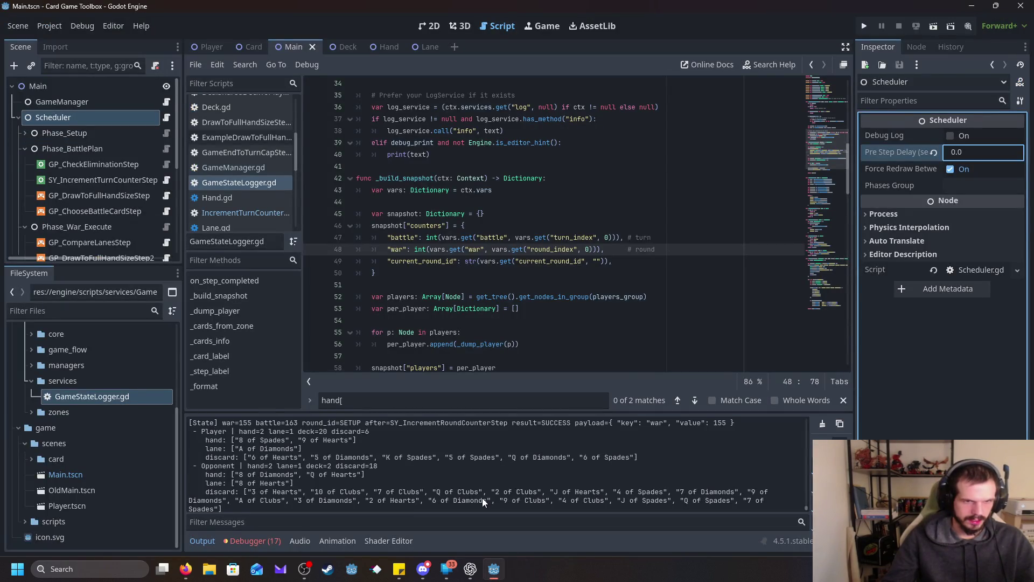
pyautogui.scroll(-1, 483, 498)
pyautogui.scroll(1, 483, 497)
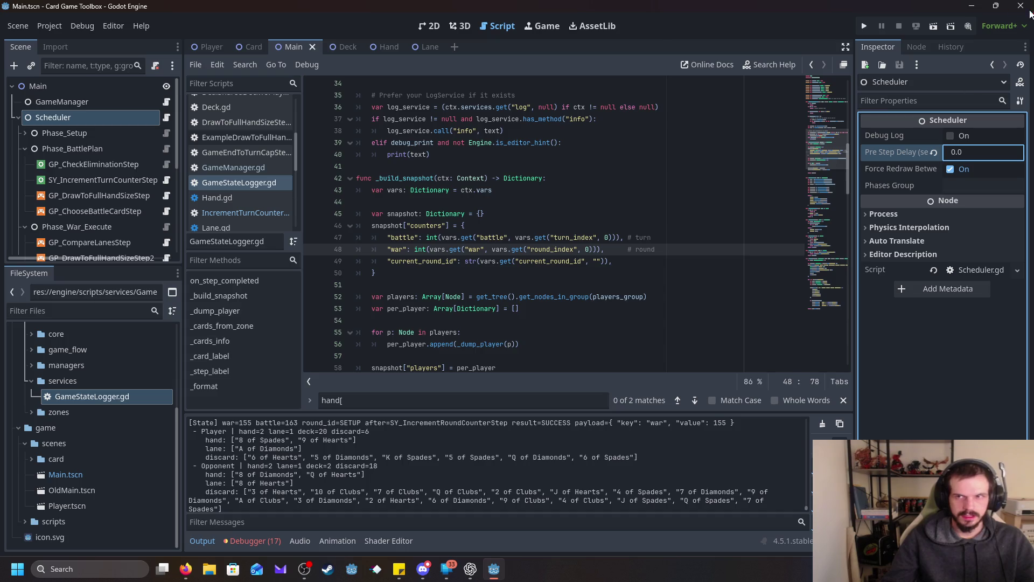
pyautogui.click(863, 26)
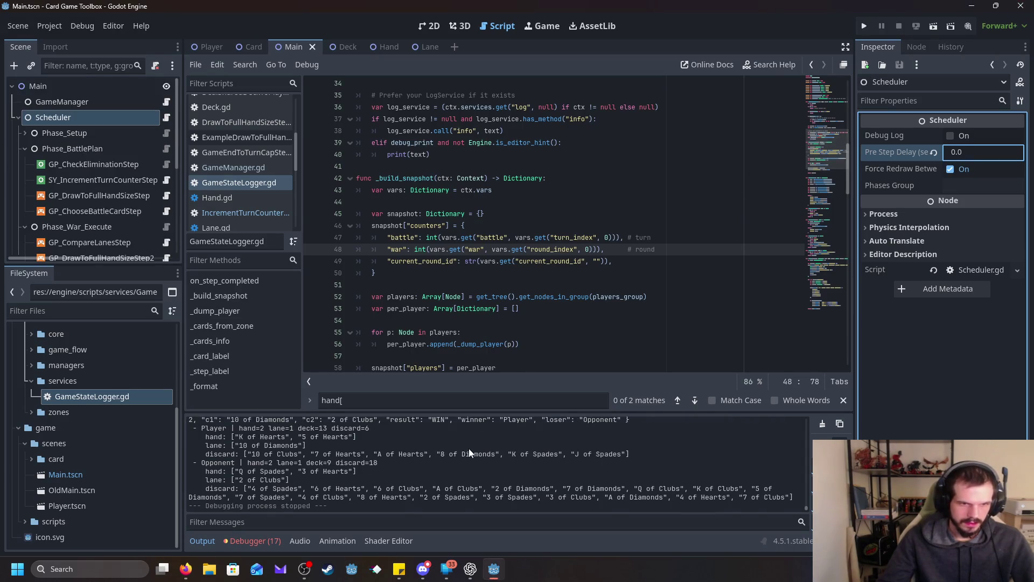
pyautogui.scroll(1, 470, 452)
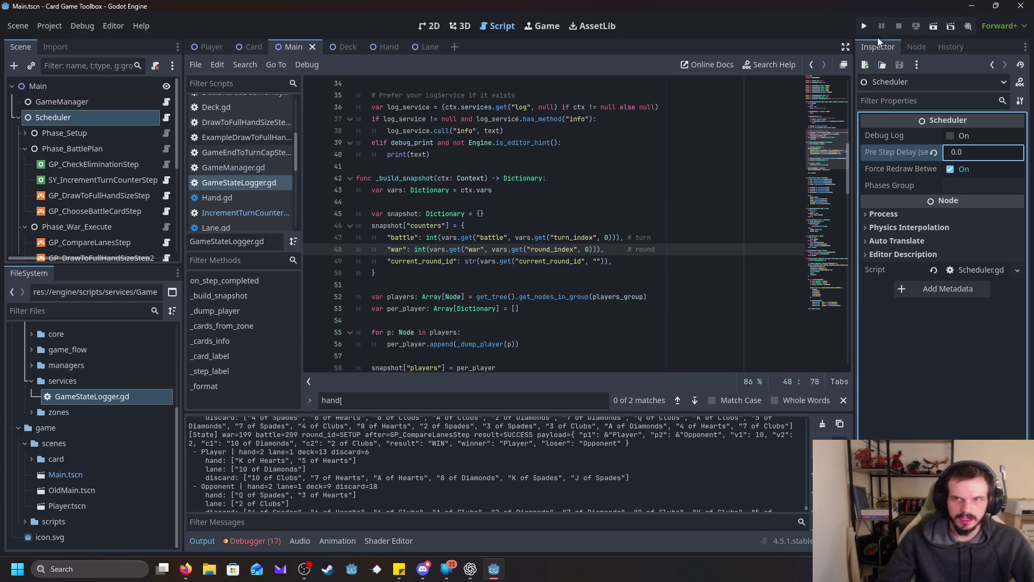
# - Launch the card game again, flipping between the editor, desktop and game, then bring up Task Manager
pyautogui.click(864, 26)
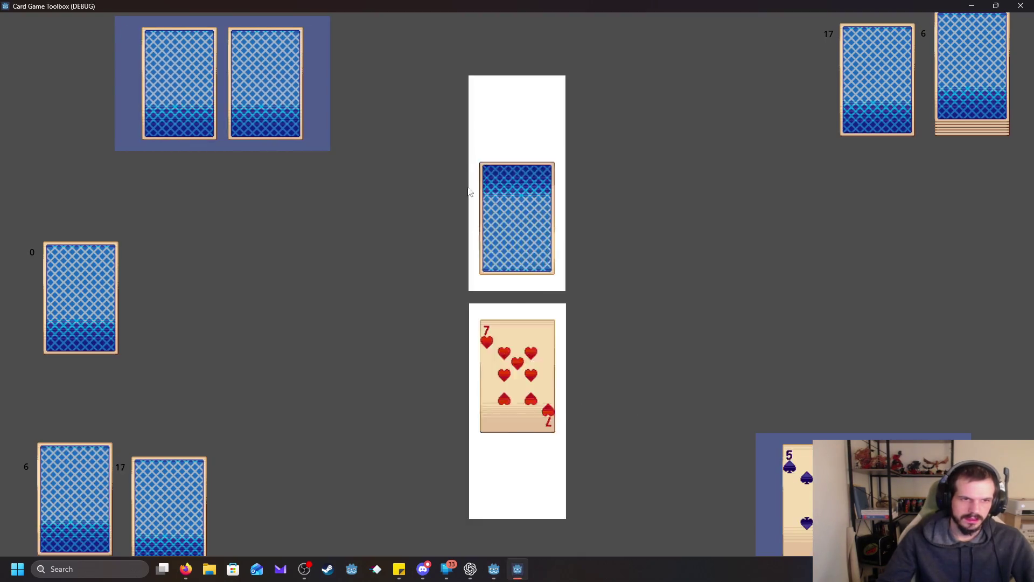
pyautogui.moveTo(494, 569)
pyautogui.click(496, 541)
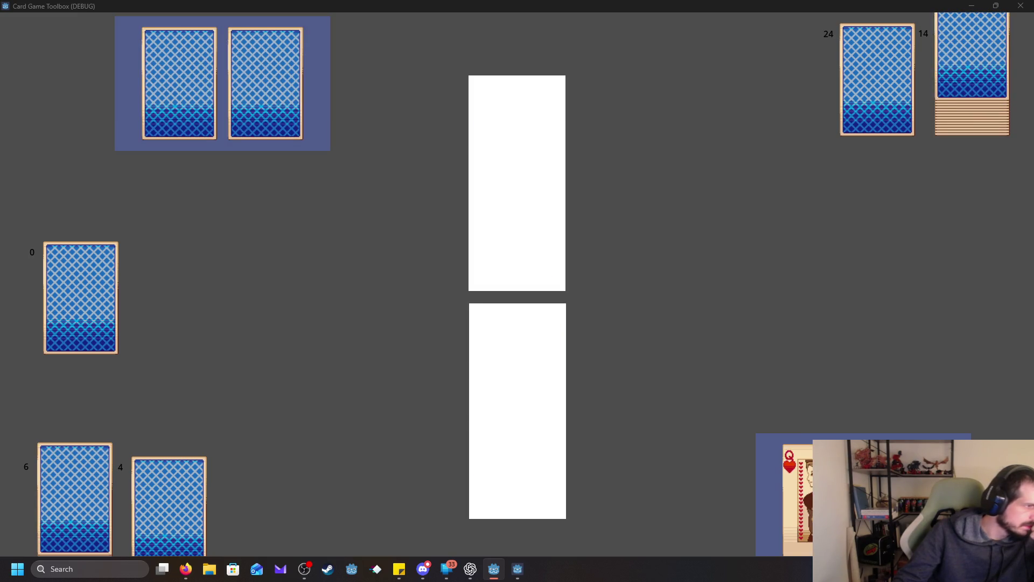
pyautogui.press('super+d')
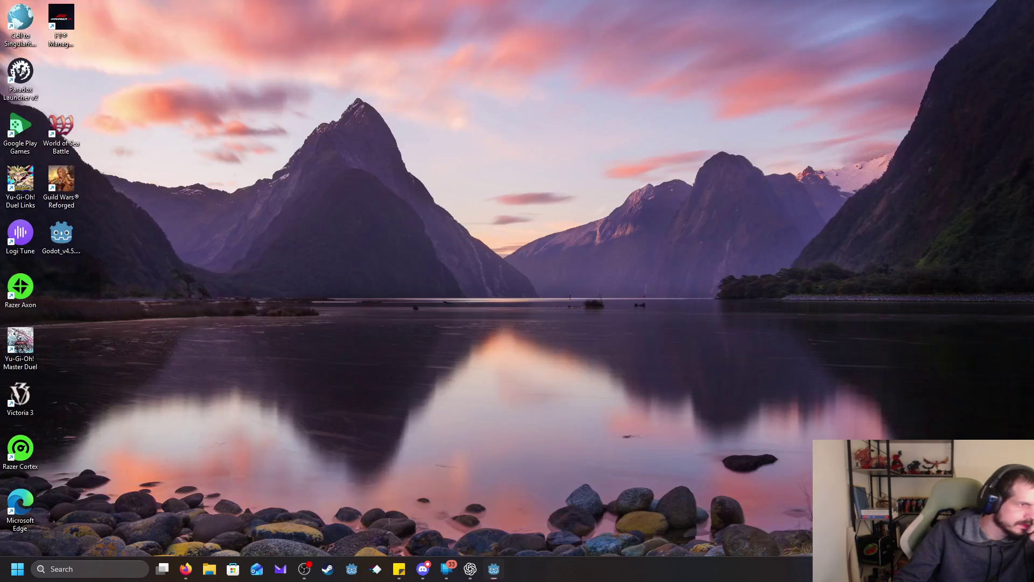
pyautogui.press('super+d')
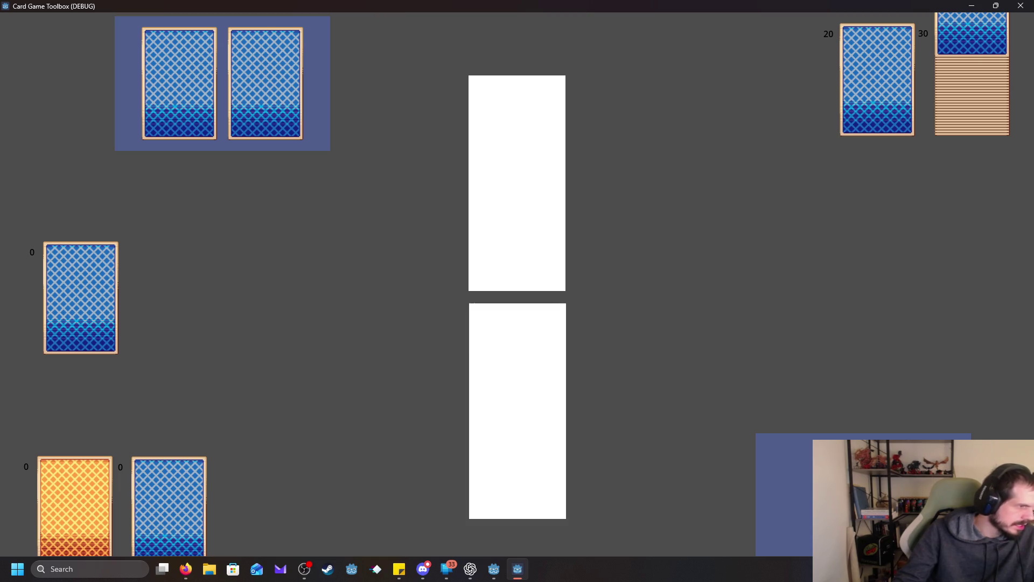
pyautogui.hotkey('alt', 'Tab')
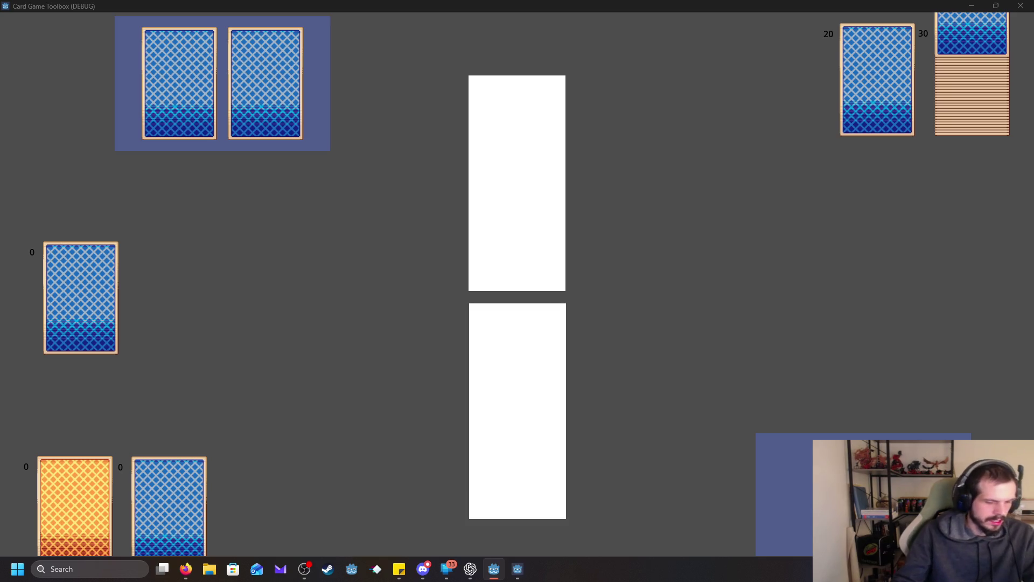
pyautogui.moveTo(183, 555)
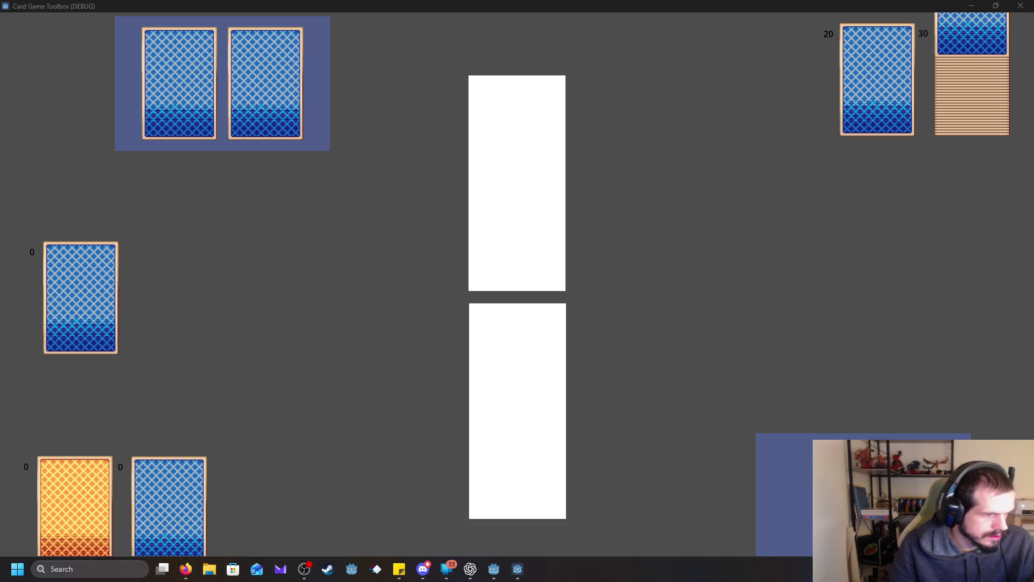
pyautogui.hotkey('ctrl', 'shift', 'Escape')
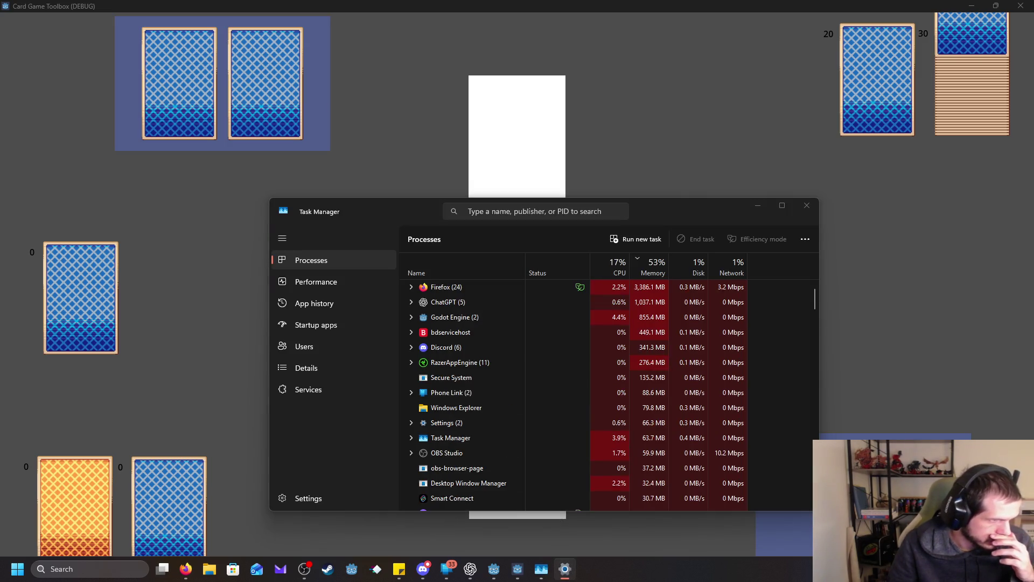
# - Dismiss Task Manager, let more rounds play, then close the game window
pyautogui.click(807, 205)
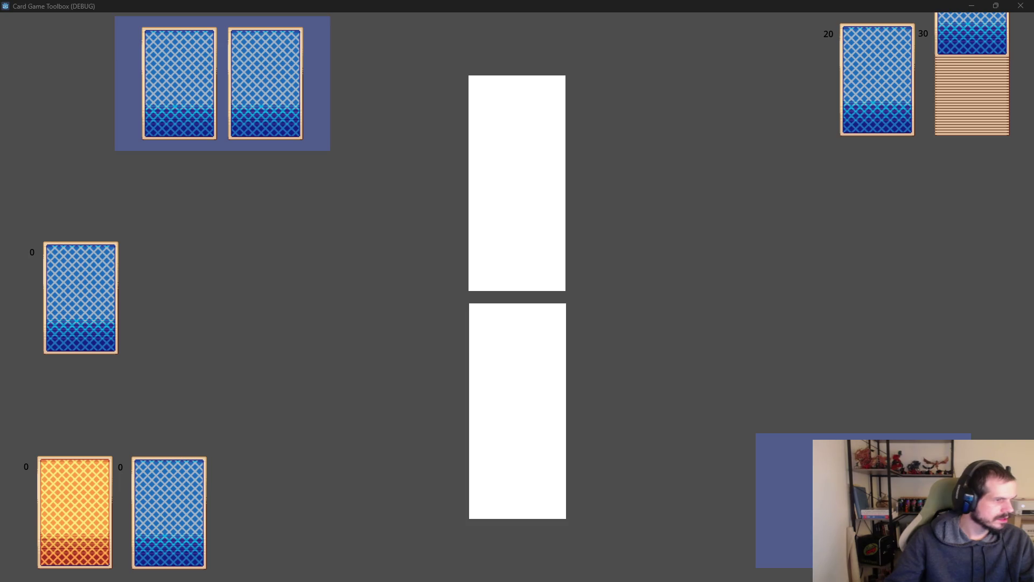
pyautogui.click(1021, 6)
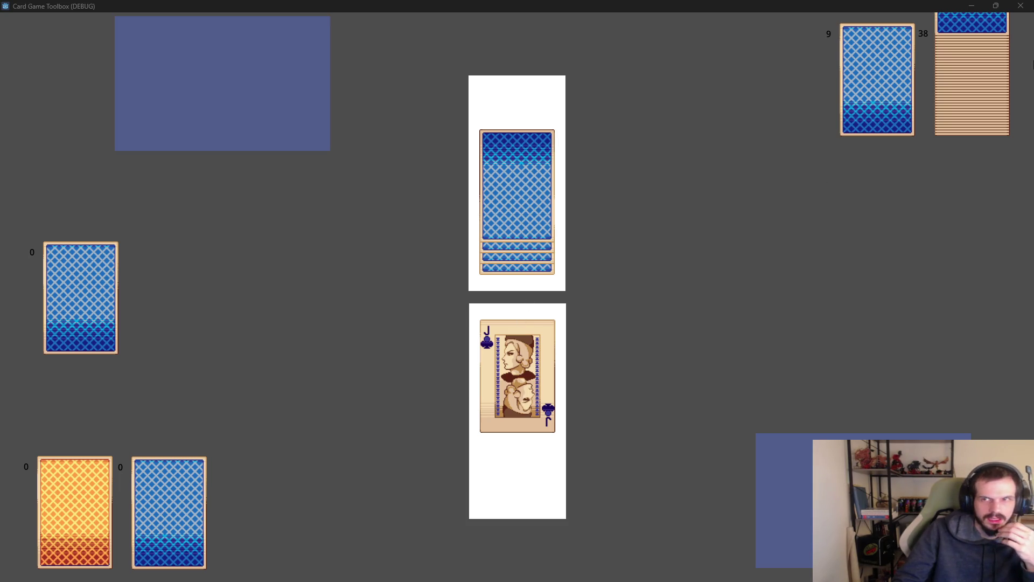
pyautogui.click(1021, 5)
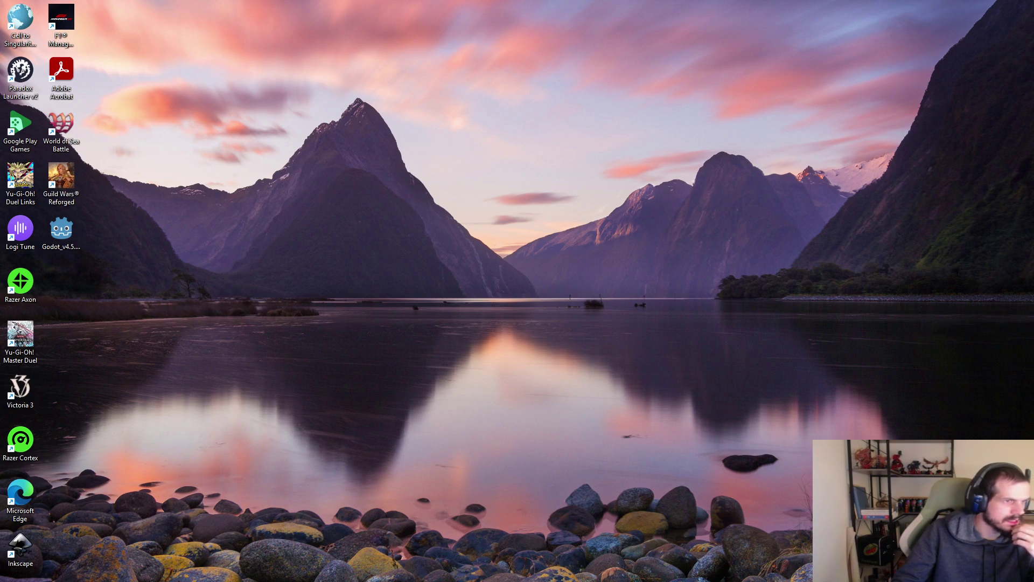
# - Glance over the copied GameStateLogger notes in Google Docs, then go back to the Godot editor
pyautogui.hotkey('alt', 'Tab')
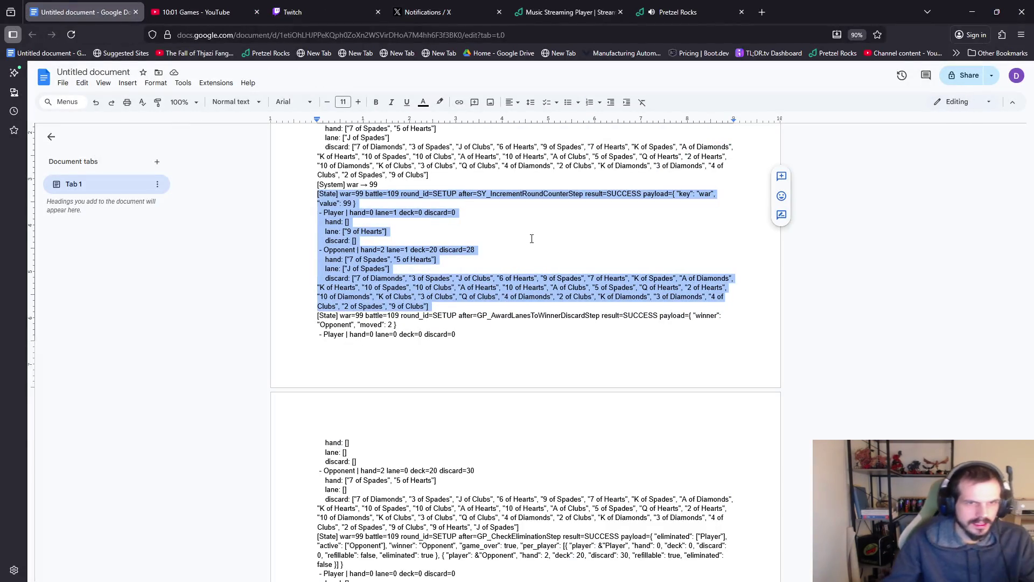
pyautogui.moveTo(484, 579)
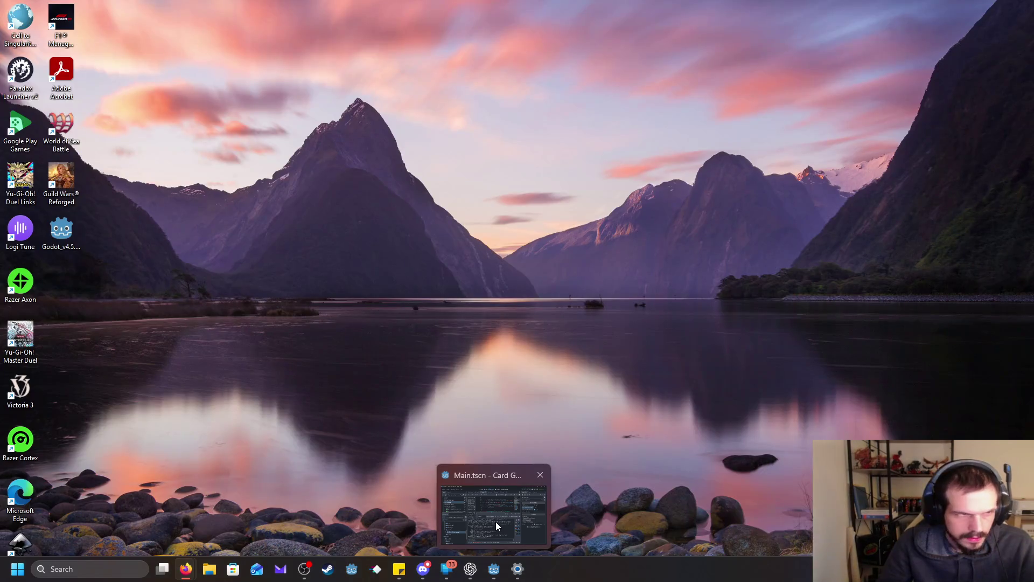
pyautogui.hotkey('alt', 'Tab')
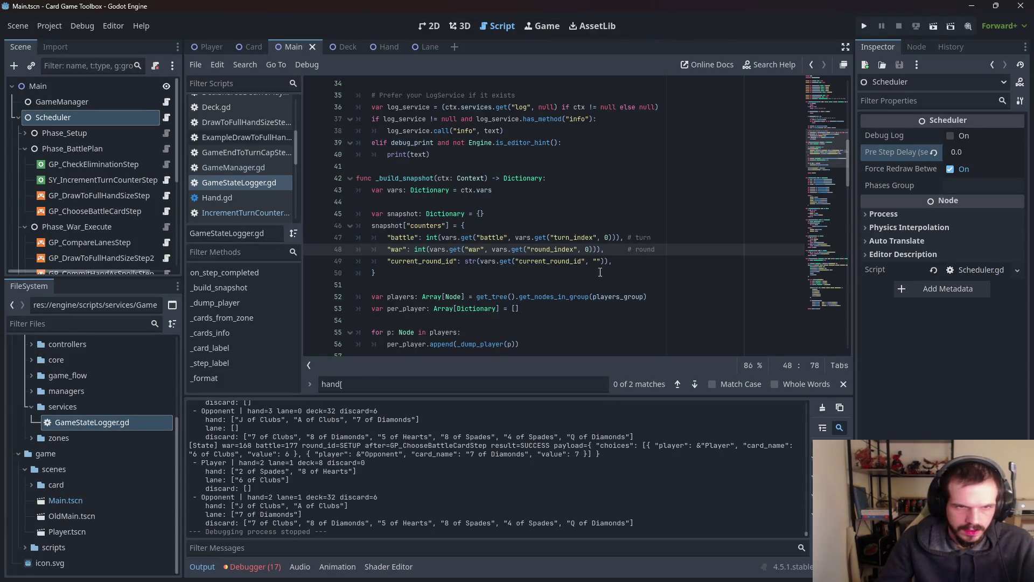
# - Collapse Scheduler and select GameStateLogger to show Include Card Names and the empty Only Steps list
pyautogui.scroll(6, 540, 298)
pyautogui.scroll(5, 537, 300)
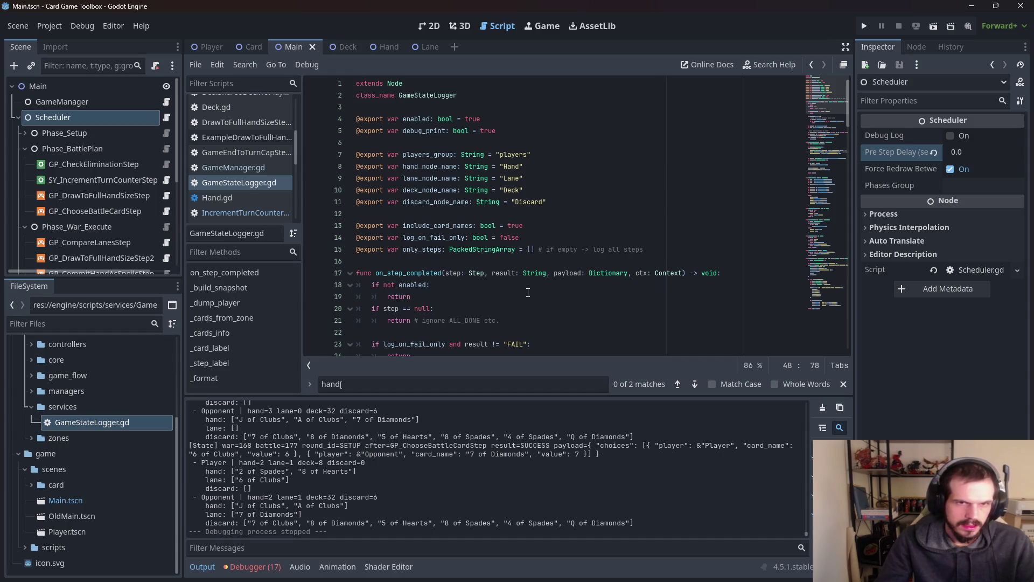
pyautogui.click(537, 225)
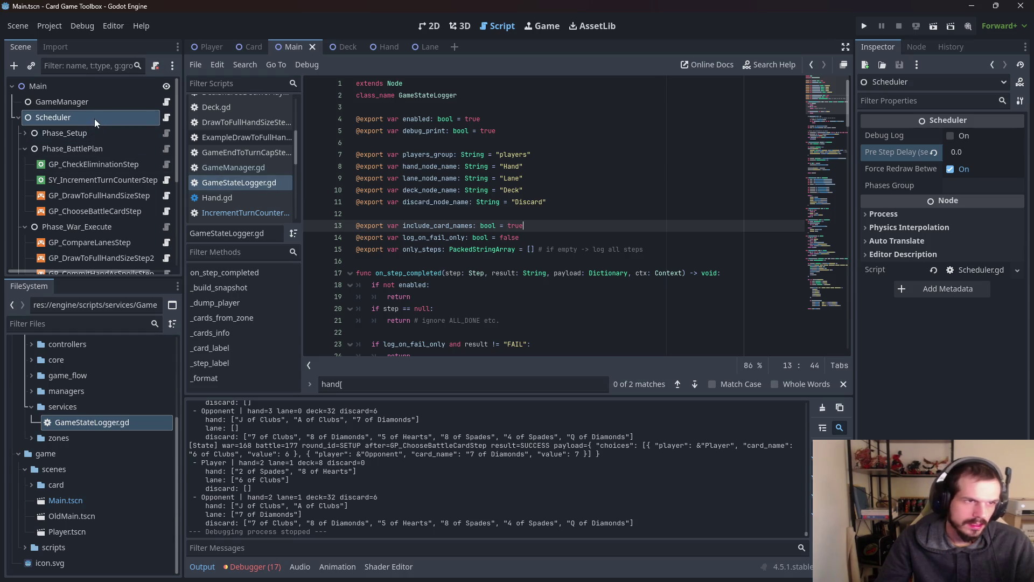
pyautogui.click(19, 116)
pyautogui.click(67, 136)
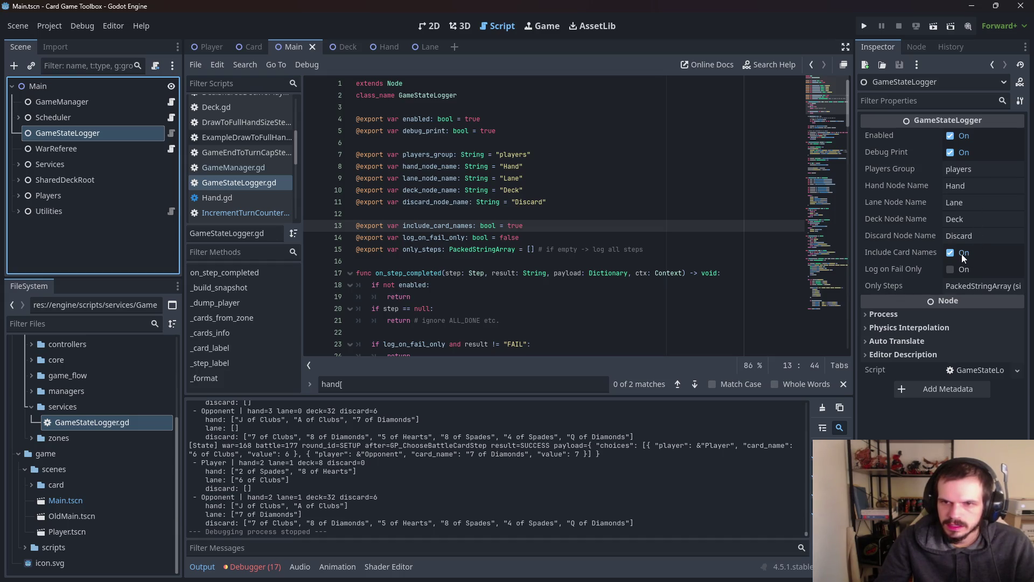
pyautogui.click(968, 285)
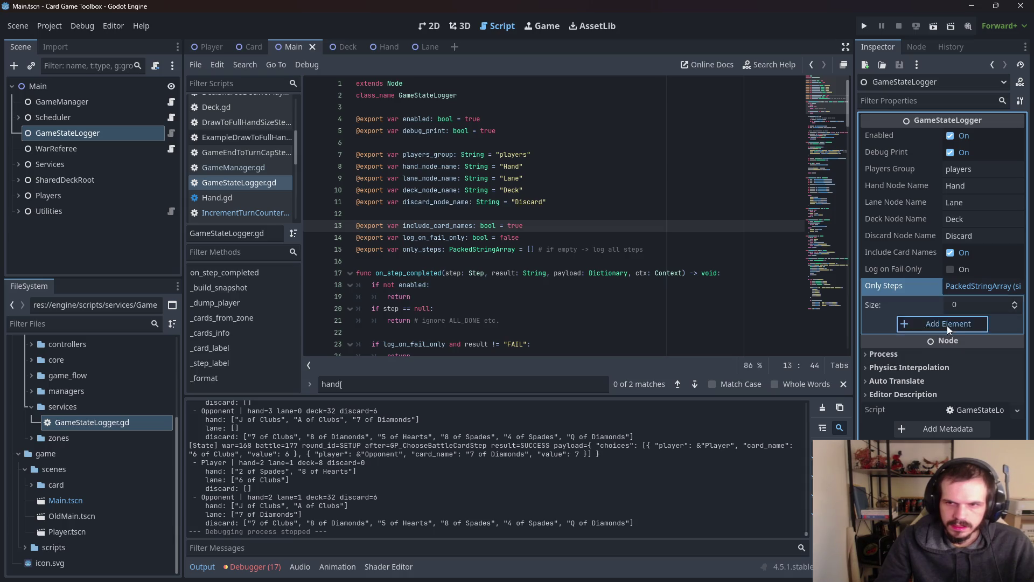
# - Add an empty Only Steps entry and try dragging GP_CompareLanesStep into it
pyautogui.click(947, 326)
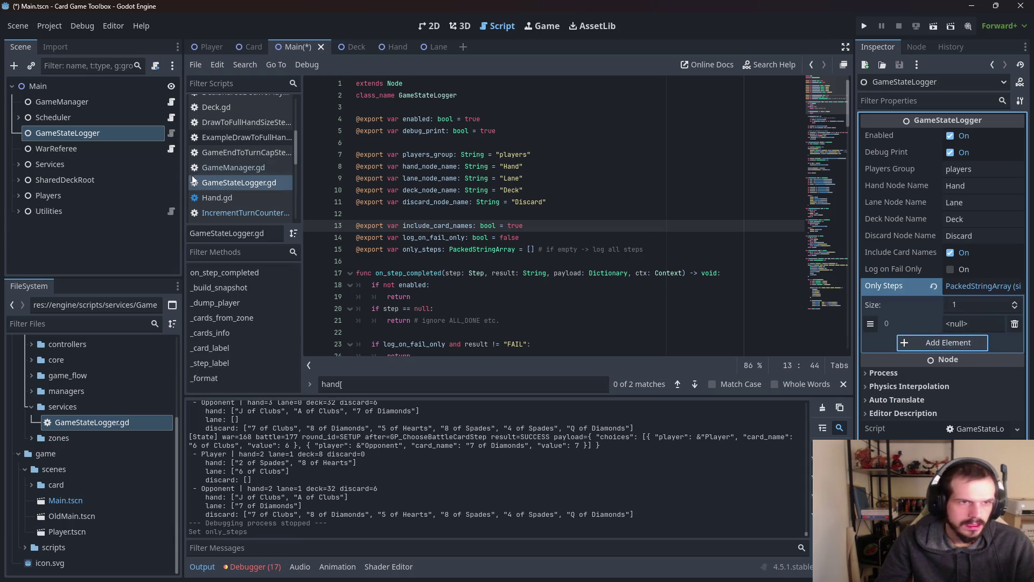
pyautogui.click(18, 117)
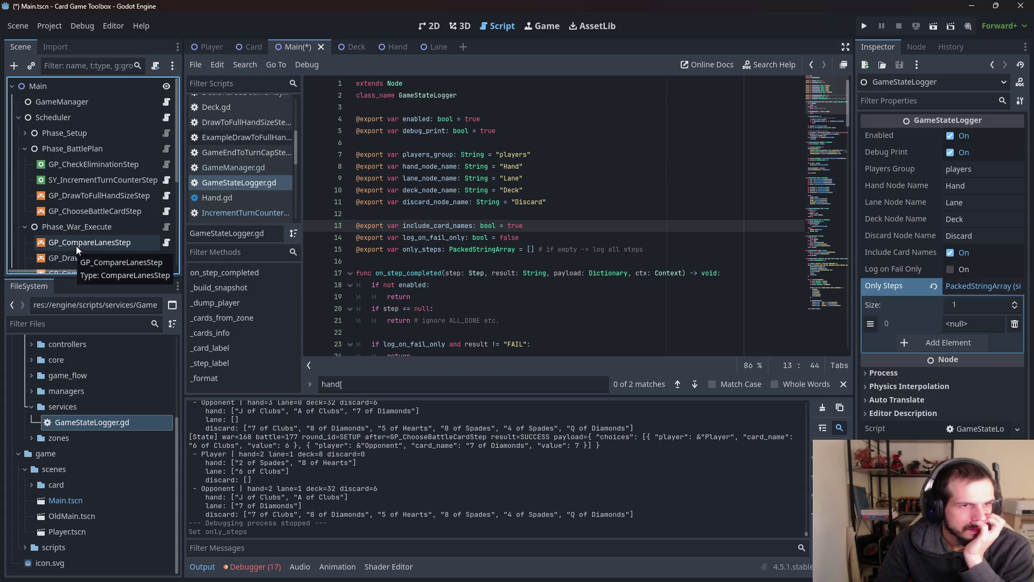
pyautogui.moveTo(77, 245)
pyautogui.mouseDown()
pyautogui.moveTo(253, 248)
pyautogui.moveTo(1029, 336)
pyautogui.moveTo(882, 339)
pyautogui.moveTo(912, 300)
pyautogui.moveTo(888, 342)
pyautogui.moveTo(970, 327)
pyautogui.moveTo(955, 320)
pyautogui.mouseUp()
pyautogui.click(977, 324)
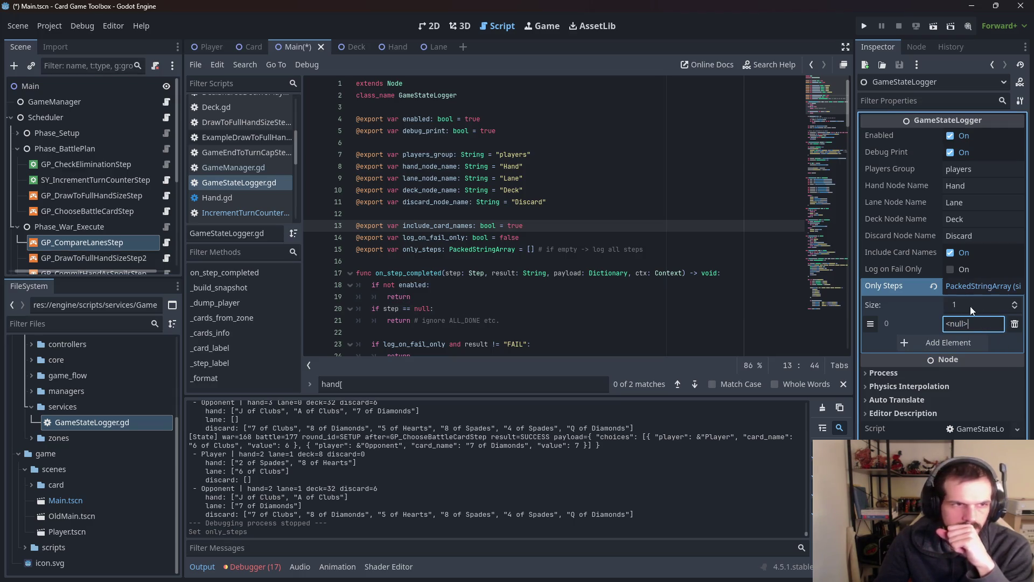
pyautogui.click(998, 286)
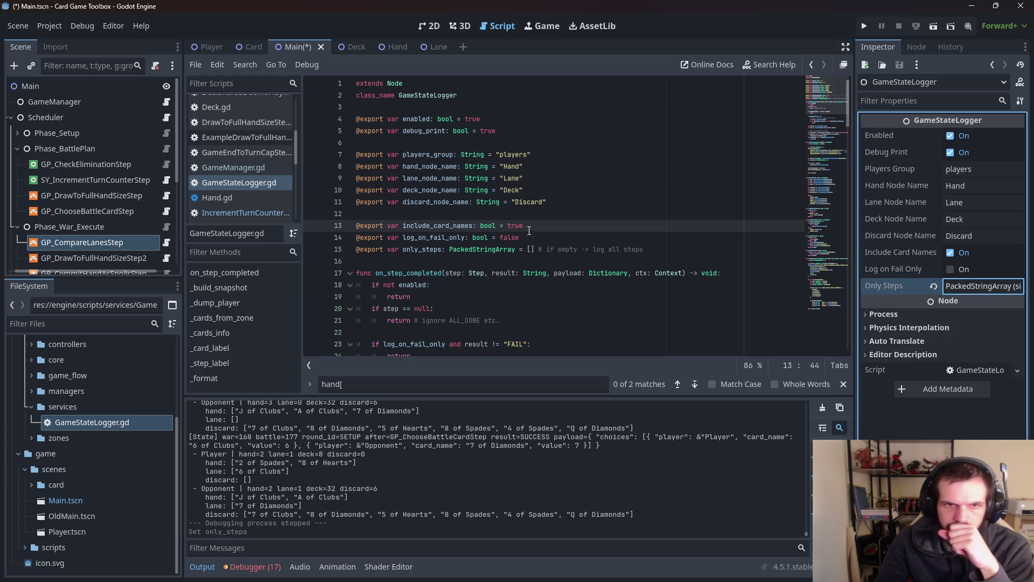
pyautogui.click(496, 251)
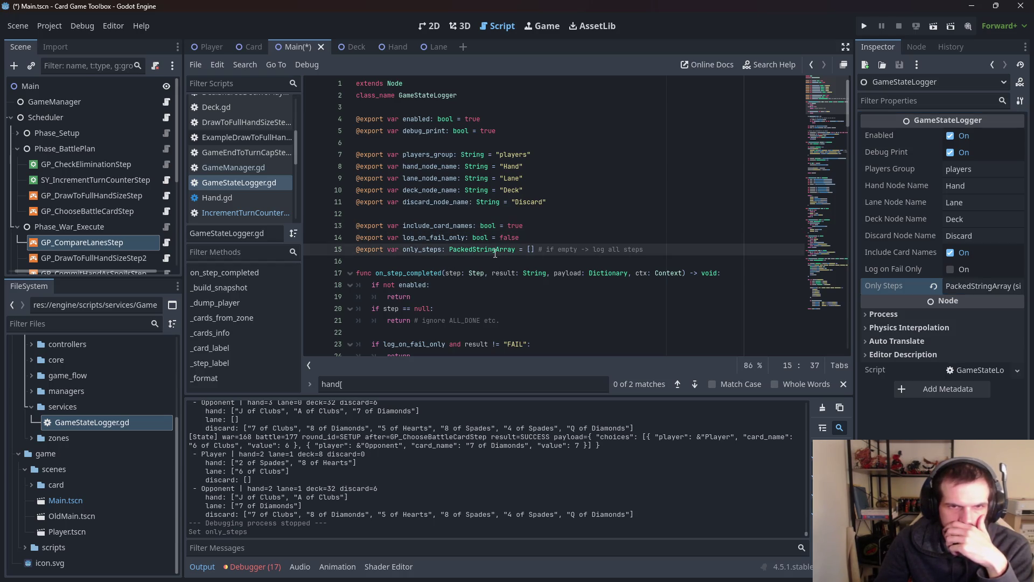
pyautogui.moveTo(495, 253)
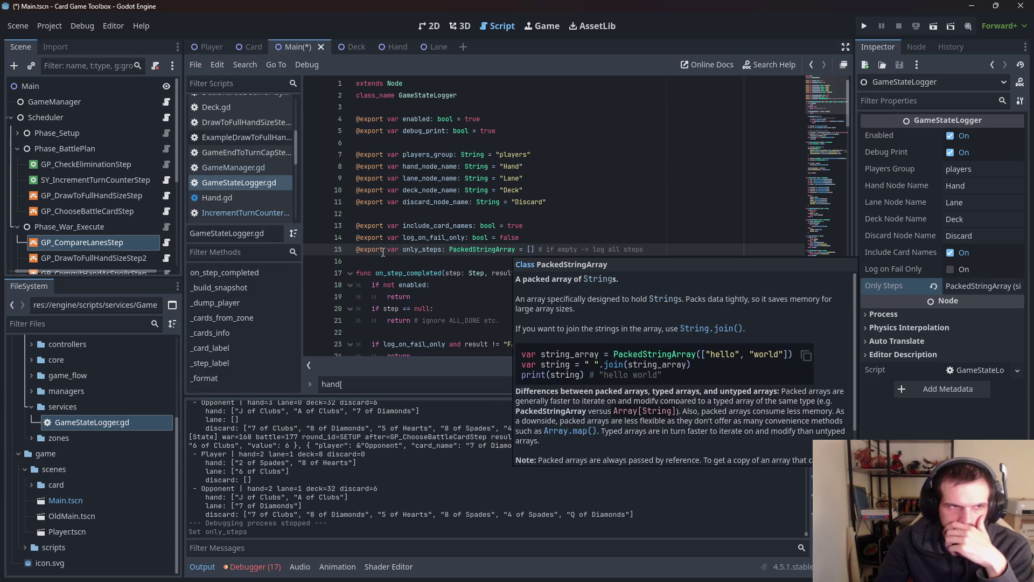
# - Copy GP_CompareLanesStep's node name and paste it into Only Steps element 0
pyautogui.doubleClick(73, 244)
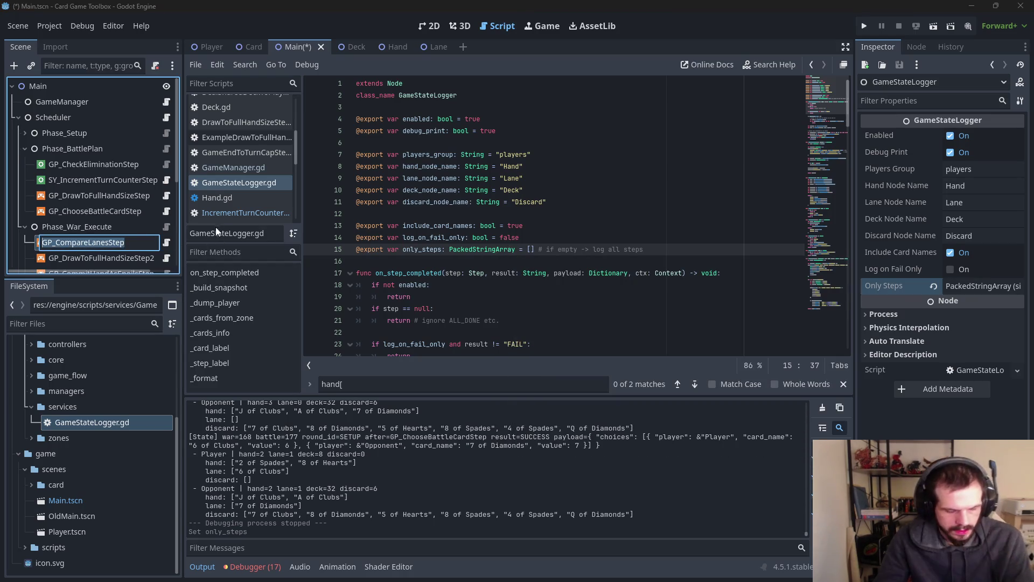
pyautogui.press('Escape')
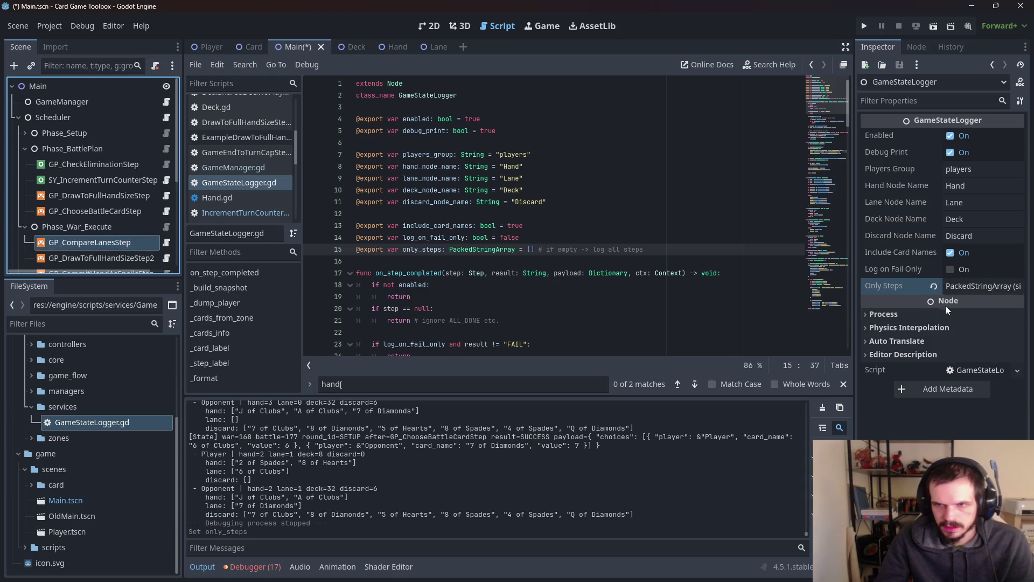
pyautogui.click(985, 287)
pyautogui.click(970, 324)
pyautogui.hotkey('ctrl', 'v')
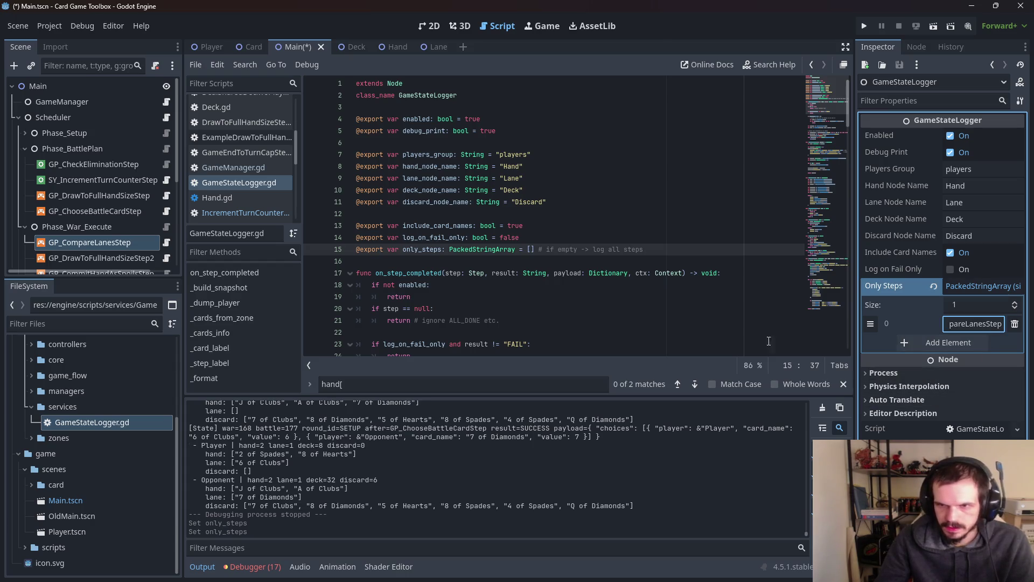
pyautogui.press('Return')
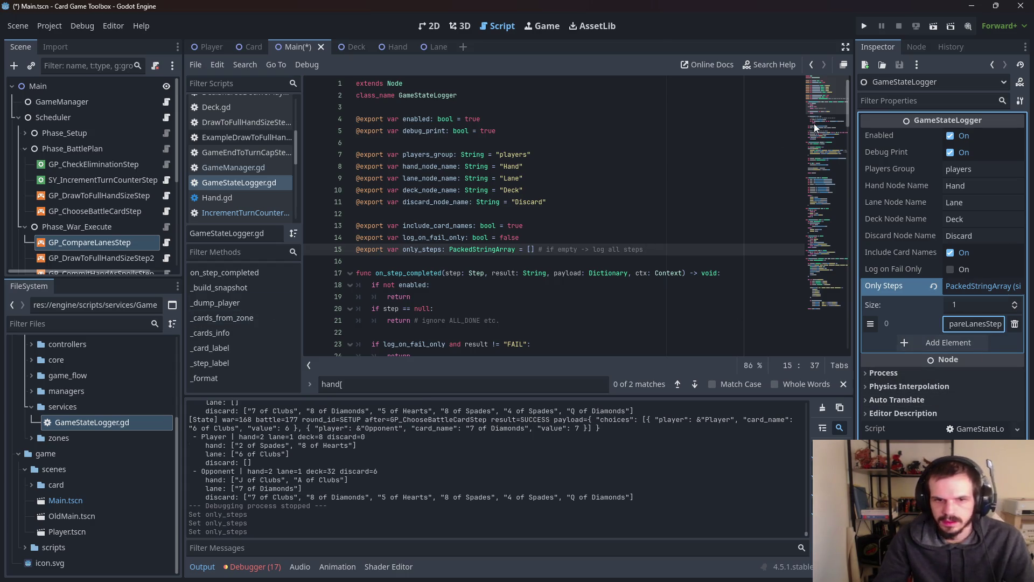
# - Run the card game project with state logging limited to the CompareLanes step
pyautogui.scroll(-3, 31, 226)
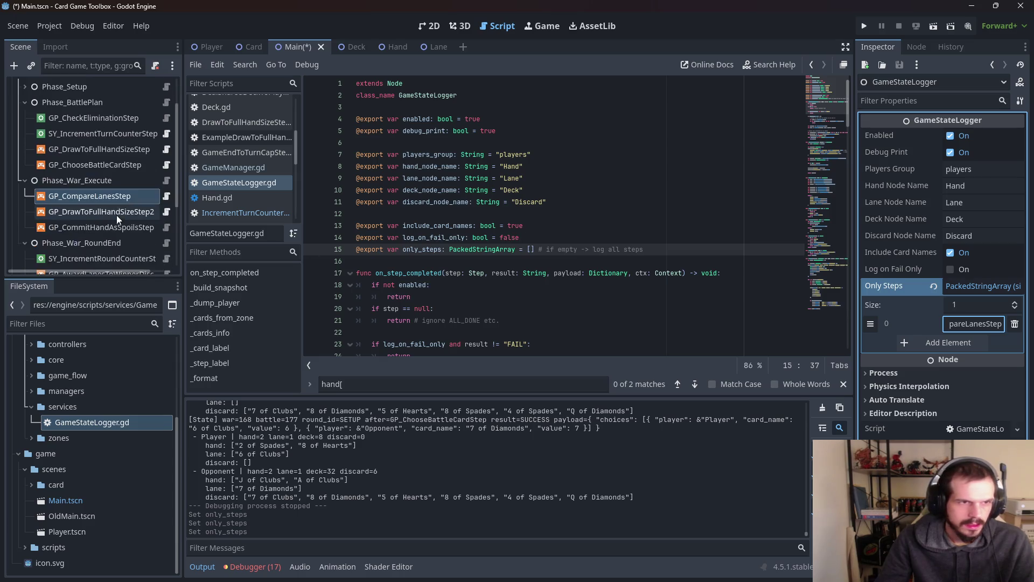
pyautogui.scroll(-2, 137, 241)
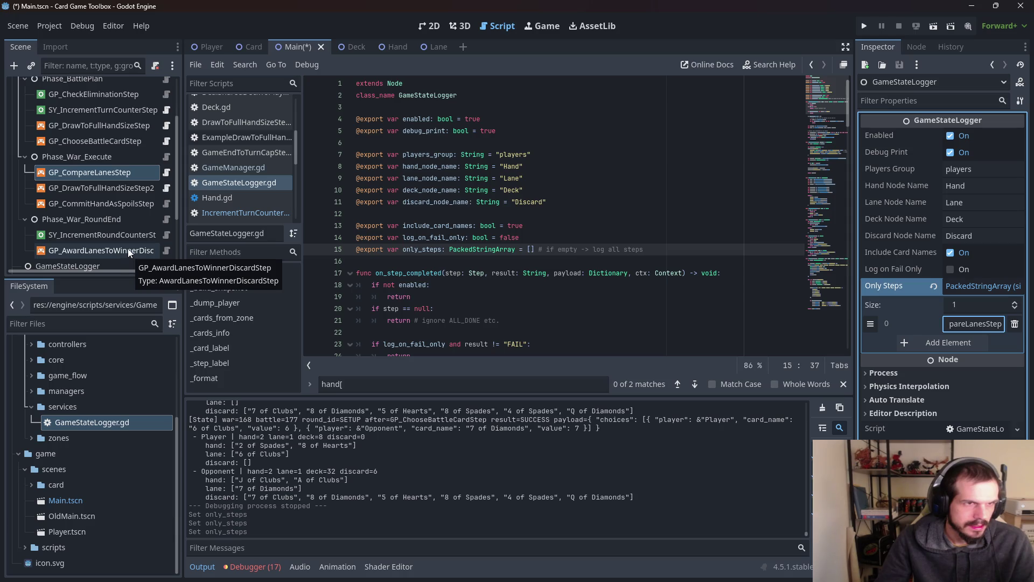
pyautogui.scroll(2, 129, 252)
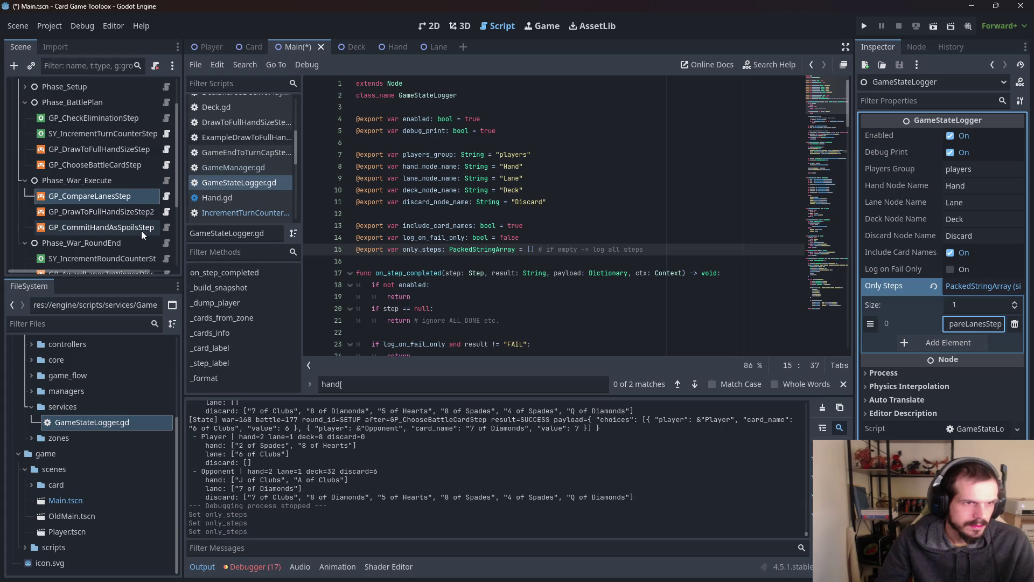
pyautogui.scroll(-2, 143, 240)
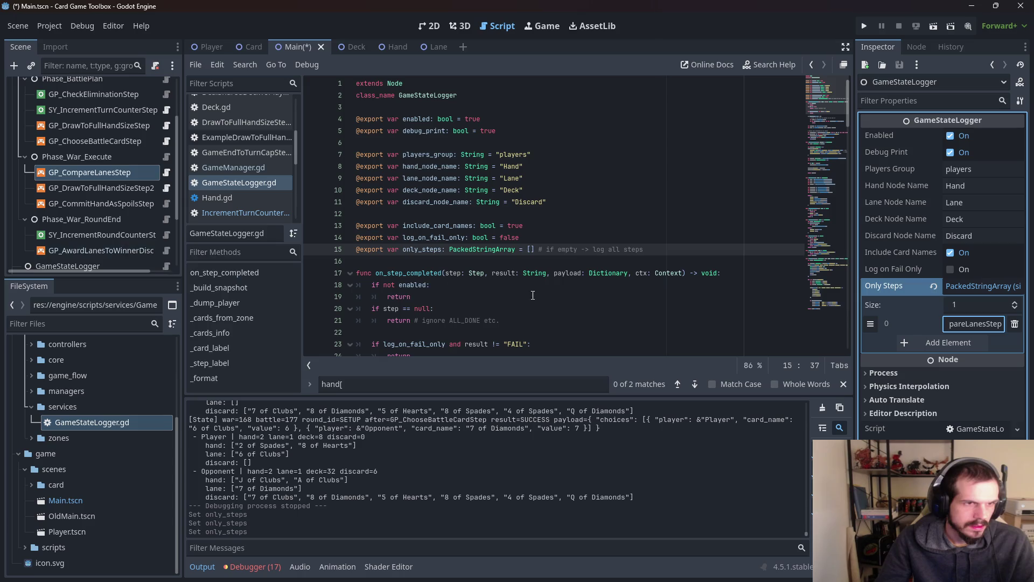
pyautogui.click(863, 26)
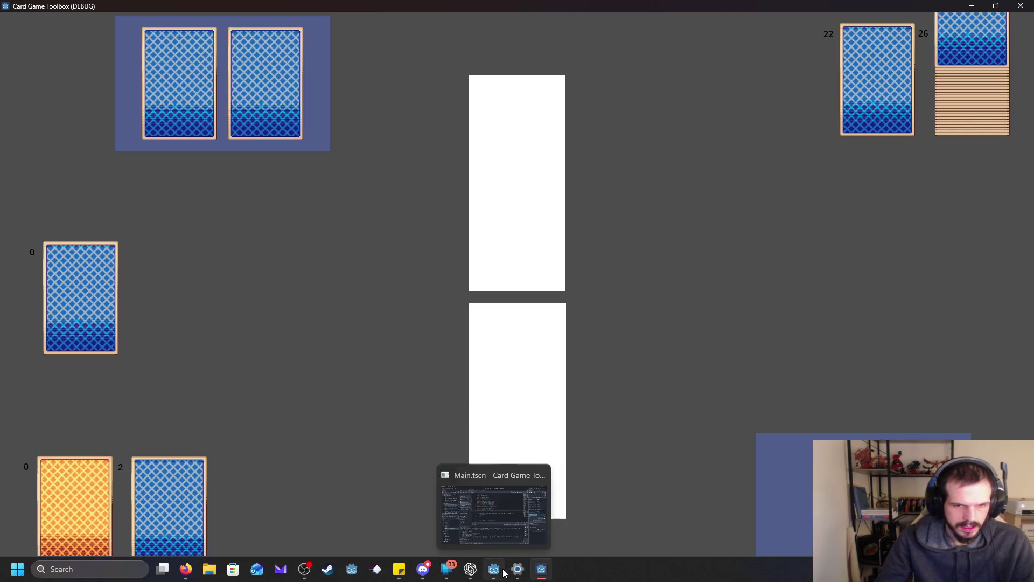
# - Minimize the editor and watch the card game play several rounds before switching windows
pyautogui.click(501, 517)
pyautogui.click(495, 569)
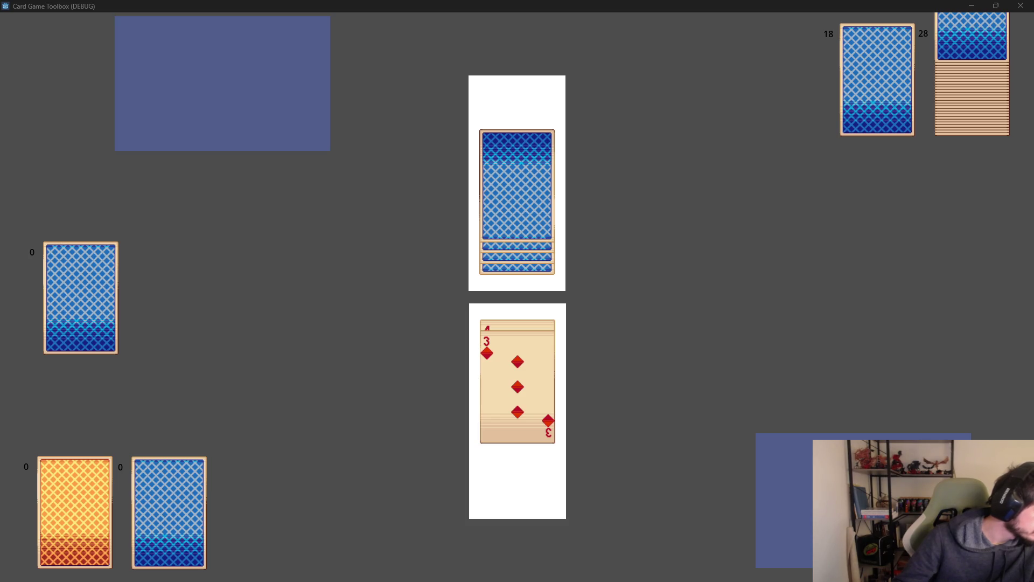
pyautogui.moveTo(242, 581)
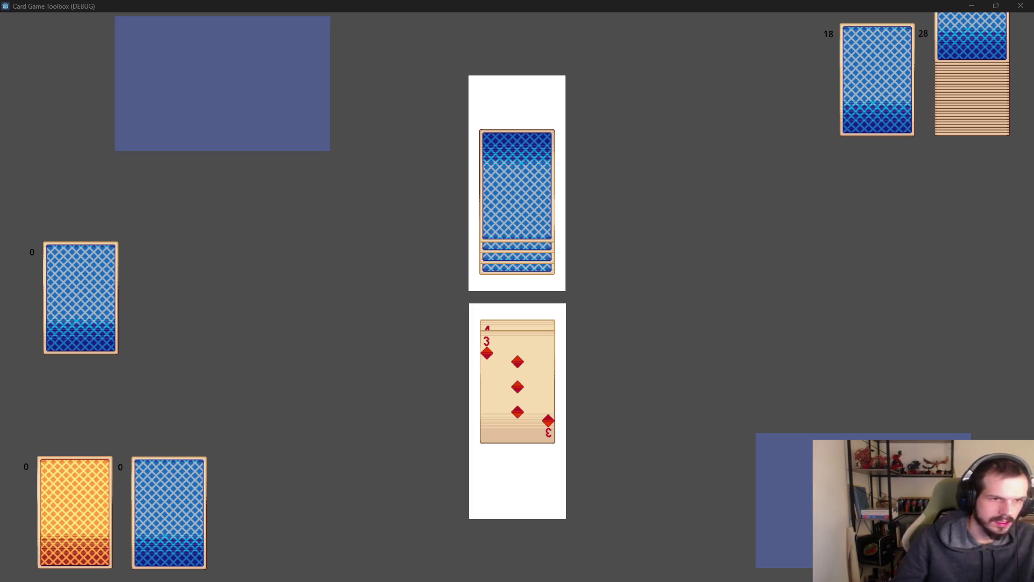
pyautogui.hotkey('alt', 'Tab')
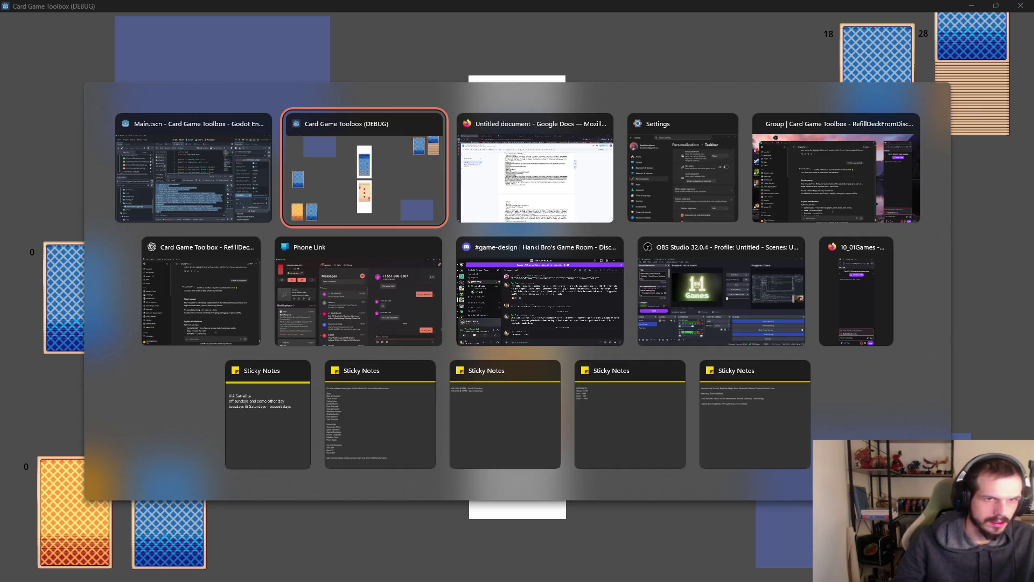
# - Overwrite the Google Docs log with the new run's output ending in CommitHandAsSpoils, then maximize Godot
pyautogui.press('Tab')
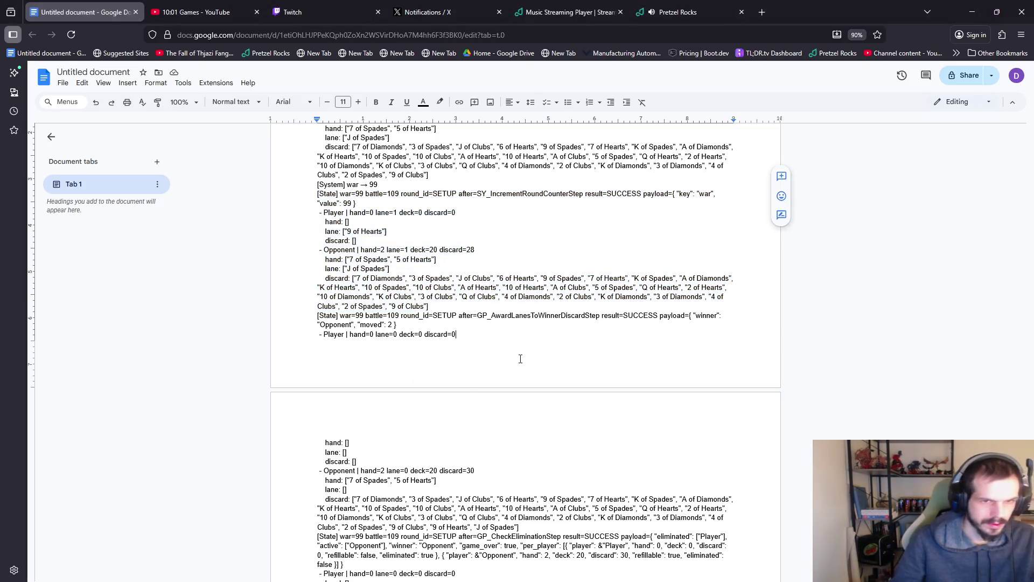
pyautogui.hotkey('ctrl', 'a')
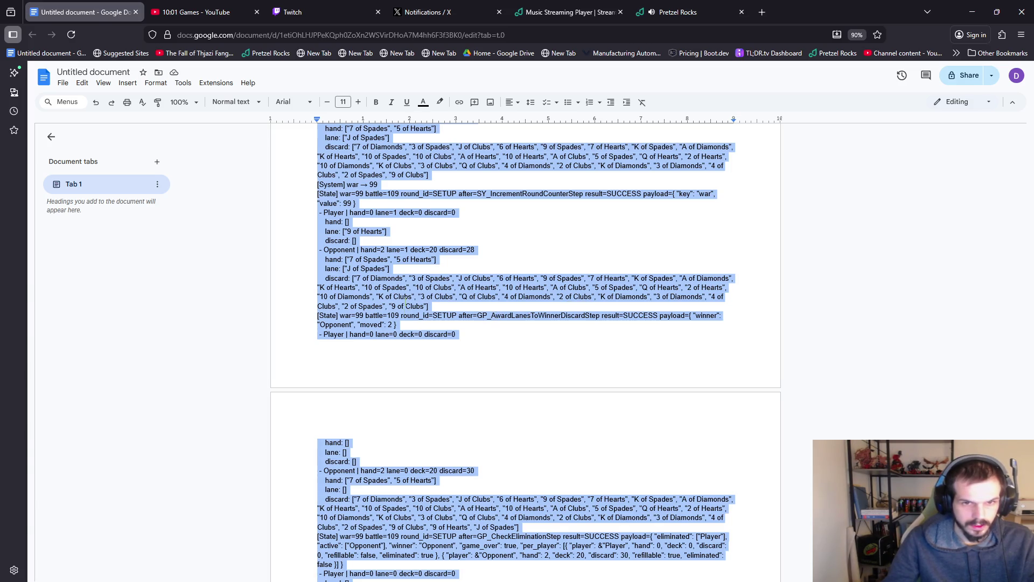
pyautogui.hotkey('ctrl', 'v')
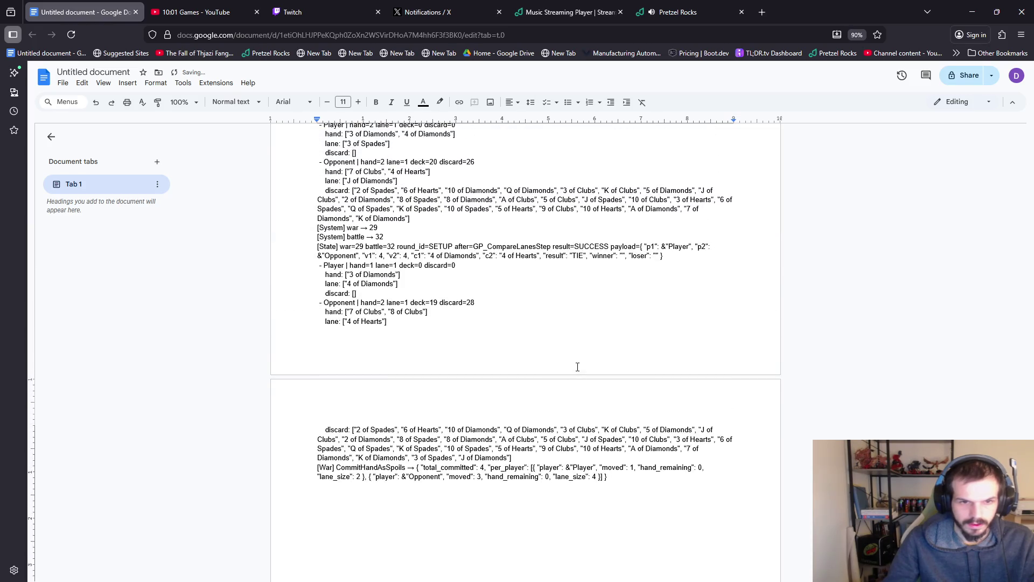
pyautogui.scroll(-15, 578, 367)
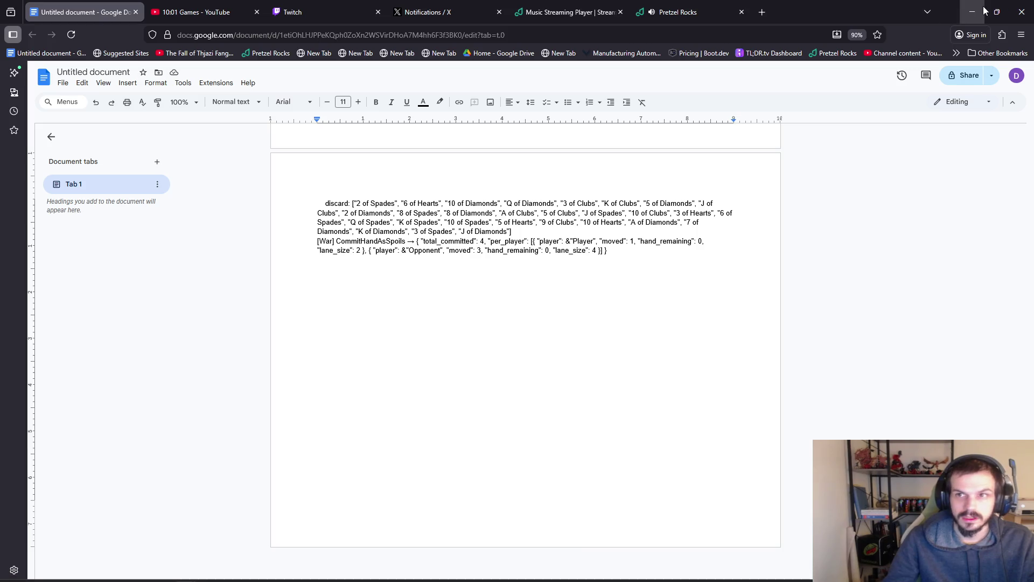
pyautogui.click(494, 579)
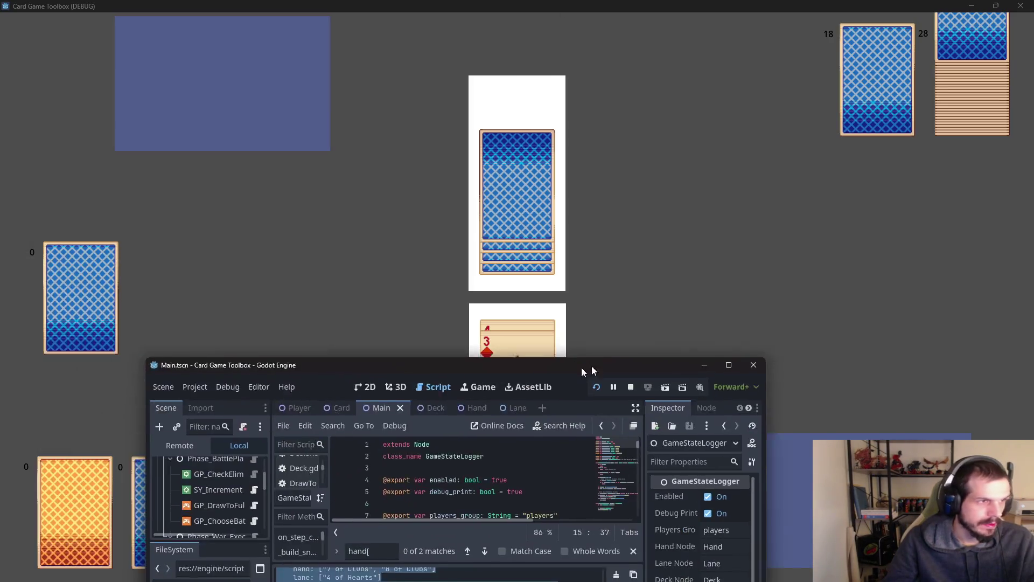
pyautogui.moveTo(586, 361)
pyautogui.mouseDown()
pyautogui.moveTo(612, 3)
pyautogui.moveTo(628, 3)
pyautogui.mouseUp()
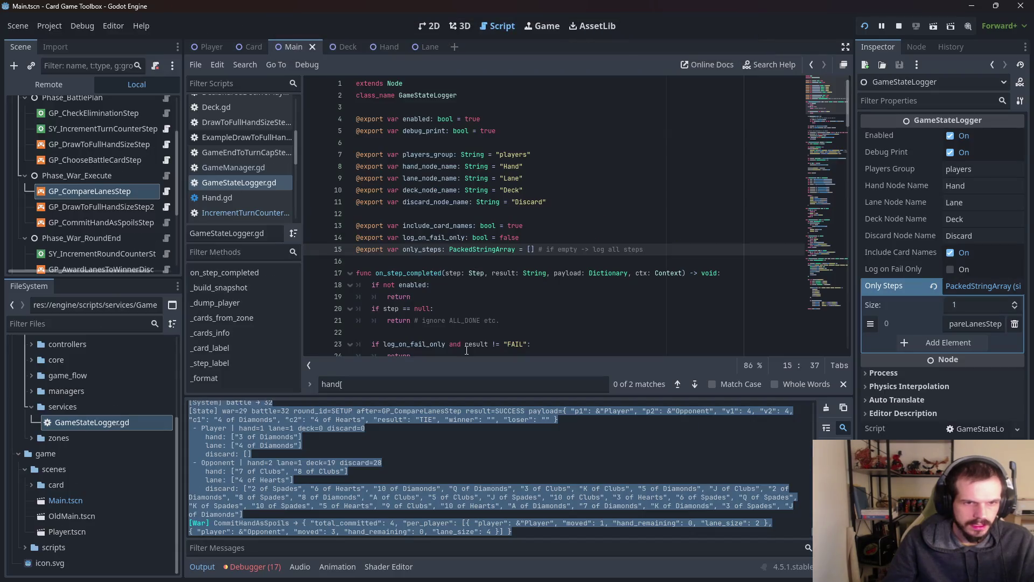
# - Disable Debug Log on GP_CommitHandAsSpoilsStep and enlarge the output log panel
pyautogui.scroll(-1, 121, 248)
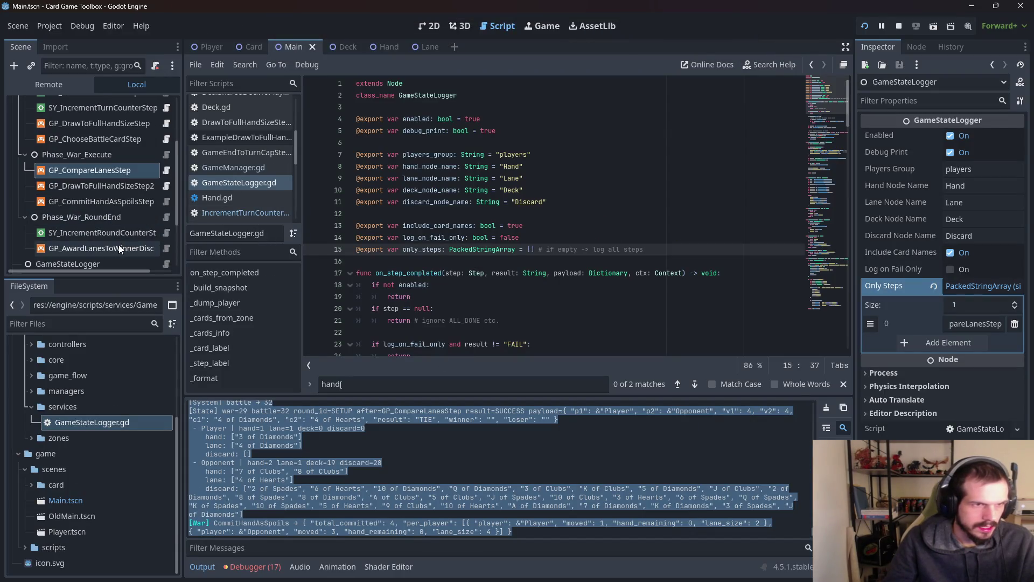
pyautogui.scroll(3, 134, 218)
pyautogui.scroll(-3, 144, 196)
pyautogui.click(110, 201)
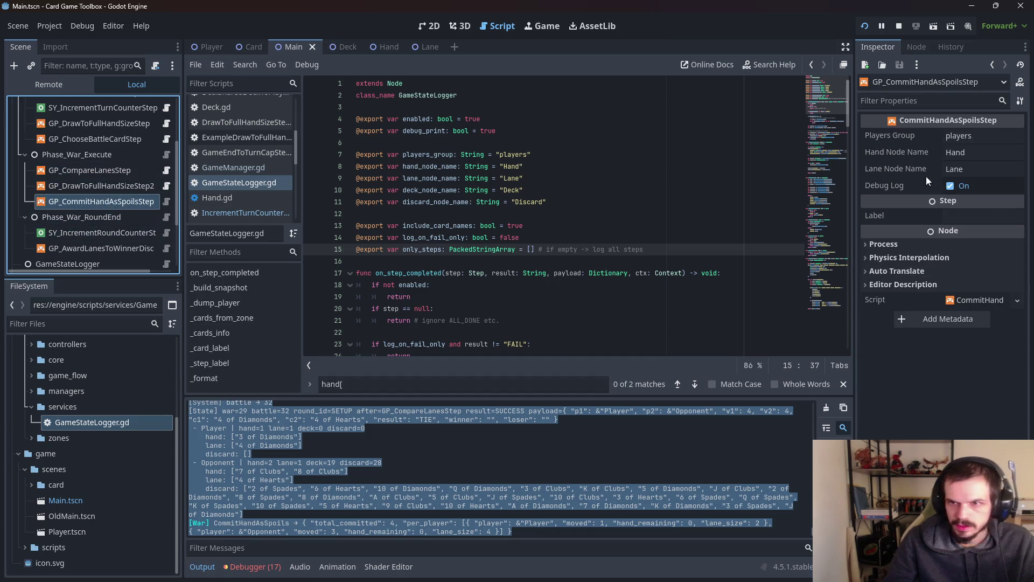
pyautogui.click(951, 186)
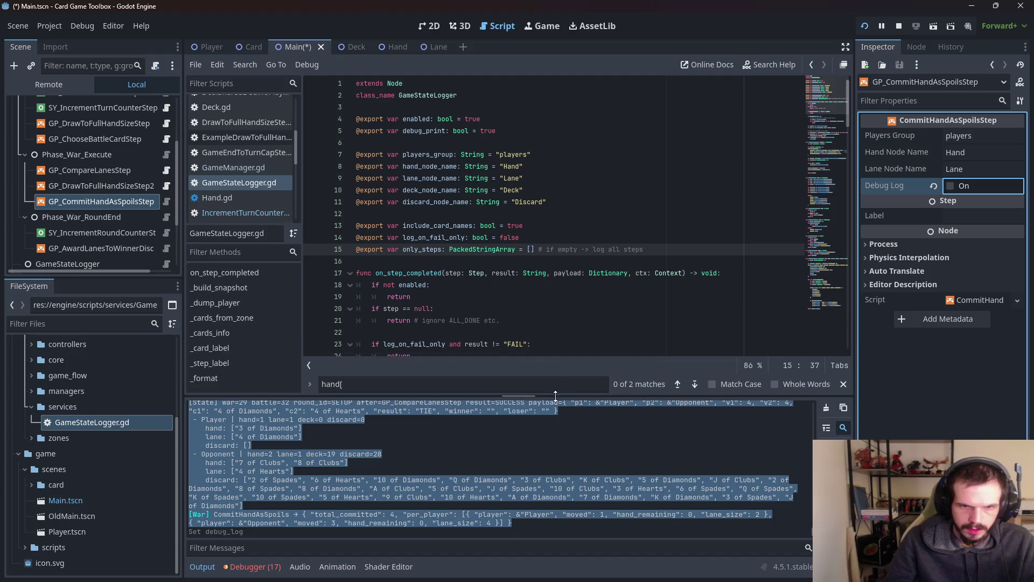
pyautogui.moveTo(555, 396); pyautogui.dragTo(606, 158)
pyautogui.scroll(2, 486, 425)
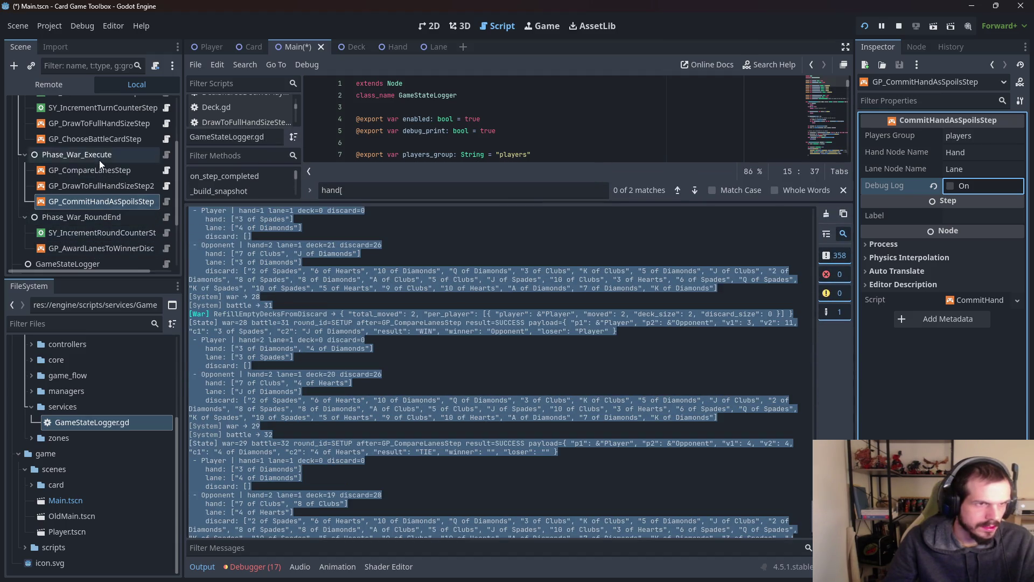
pyautogui.scroll(-4, 99, 157)
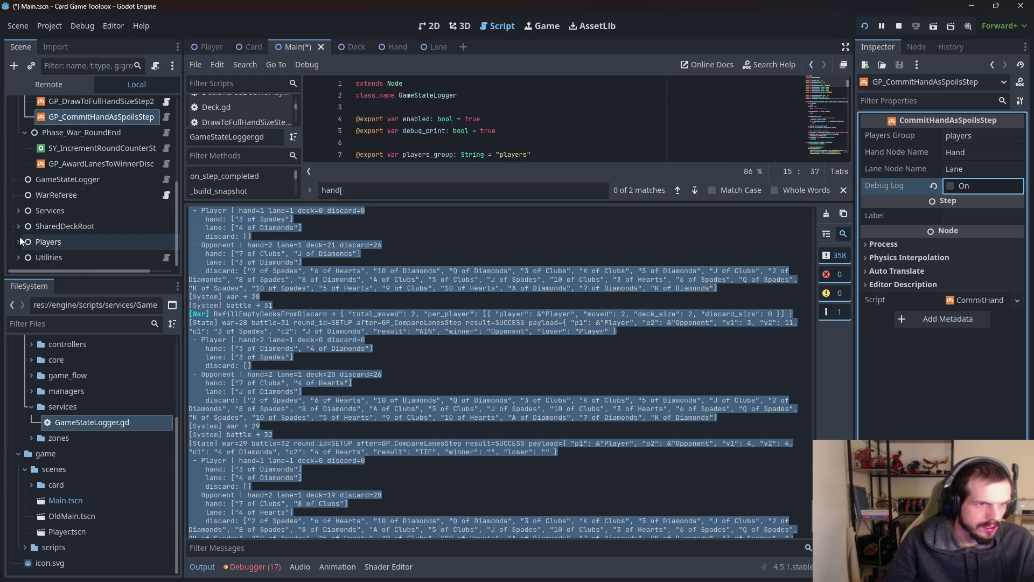
# - Disable Debug Log on GP_RefillEmptyDecksFromDiscardStep inside the Utilities group
pyautogui.click(89, 256)
pyautogui.click(19, 257)
pyautogui.scroll(-1, 86, 253)
pyautogui.click(94, 257)
pyautogui.click(951, 220)
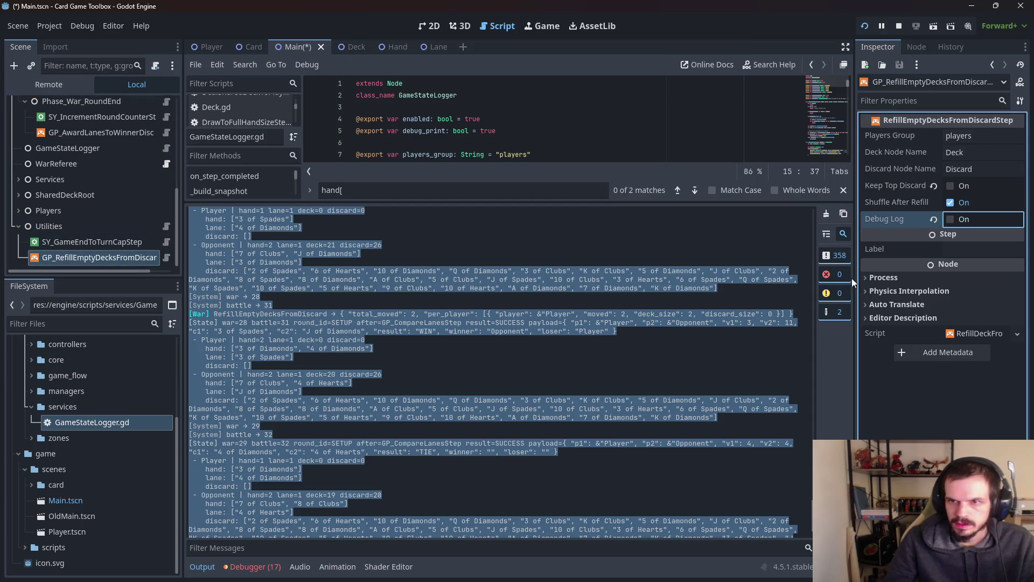
pyautogui.scroll(5, 633, 345)
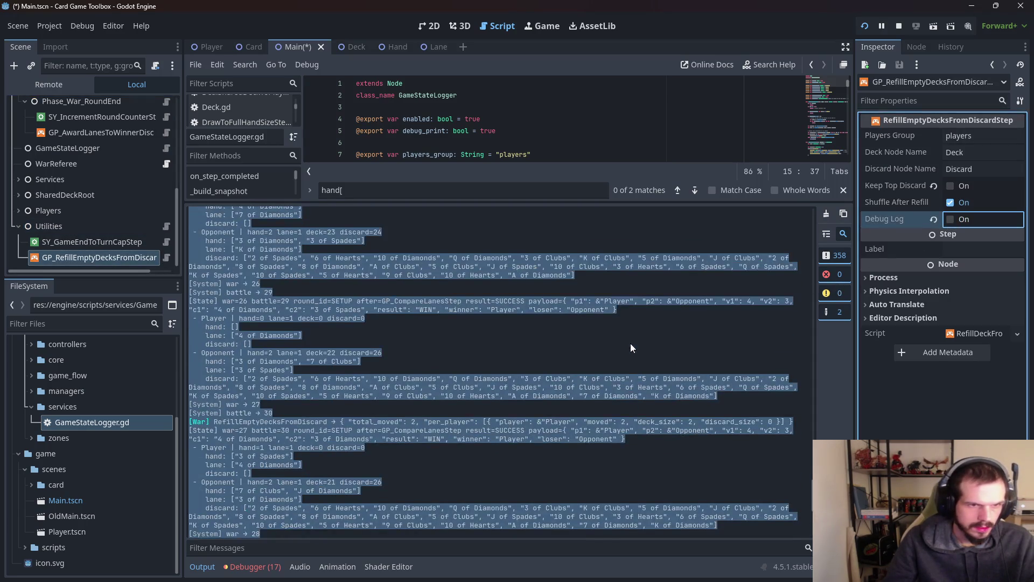
pyautogui.press('F5')
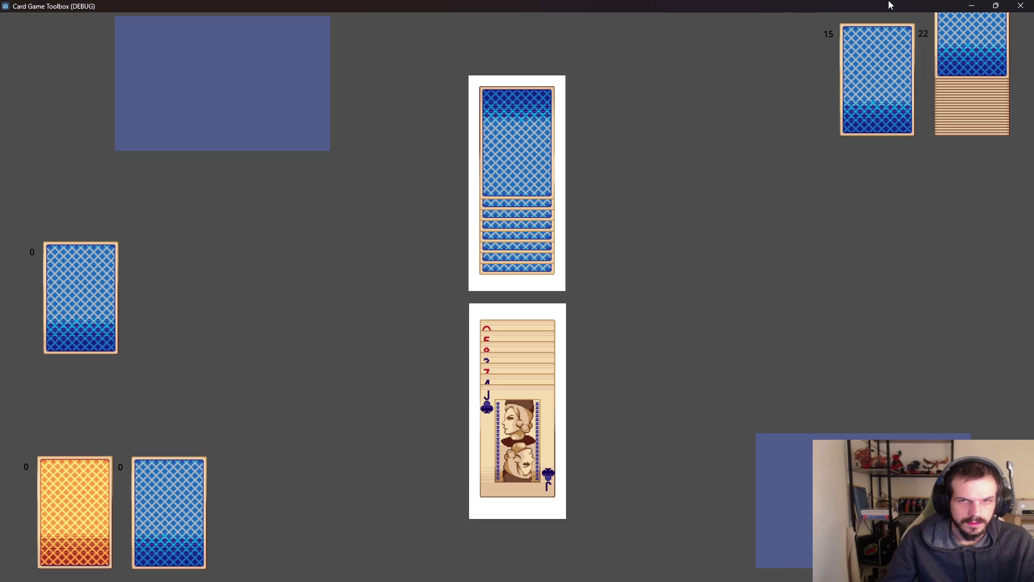
# - Close the game, relaunch it with F5 for a fresh run, then minimize it to reveal the Docs notes
pyautogui.click(1021, 5)
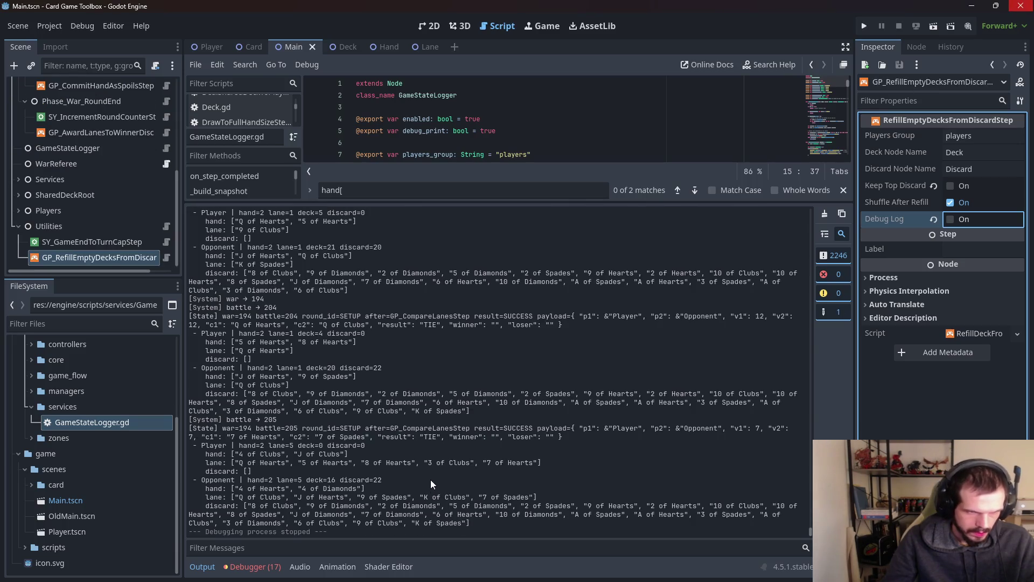
pyautogui.press('F5')
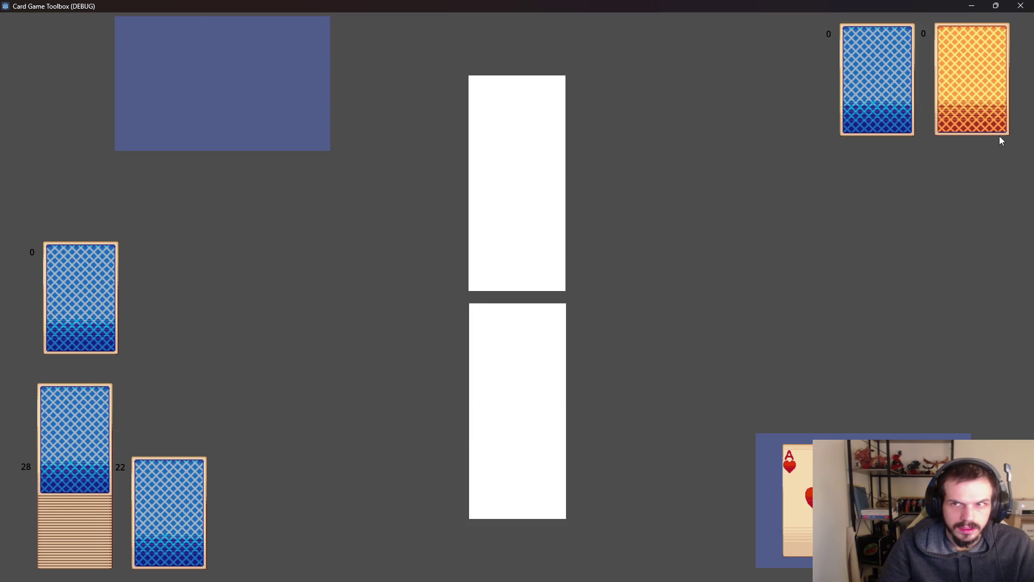
pyautogui.click(1023, 6)
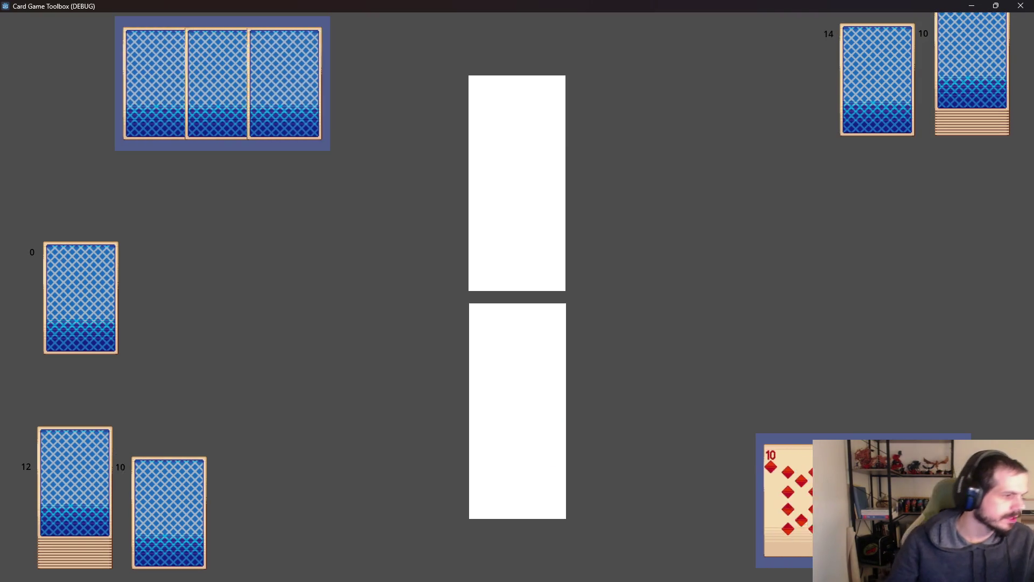
pyautogui.click(972, 6)
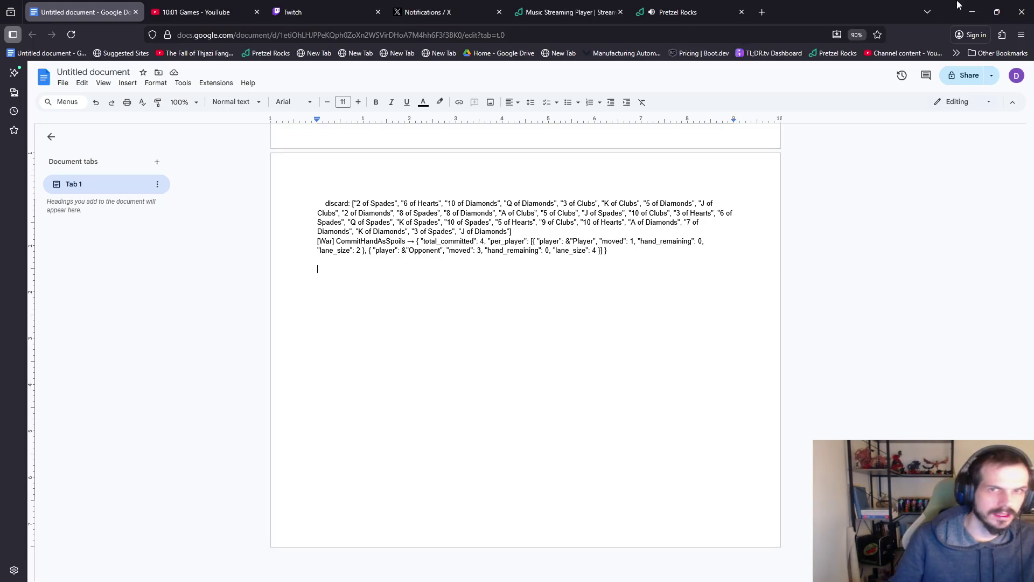
# - Minimize Chrome to hide the Google Docs notes and reveal the Card Game Toolbox window
pyautogui.click(972, 11)
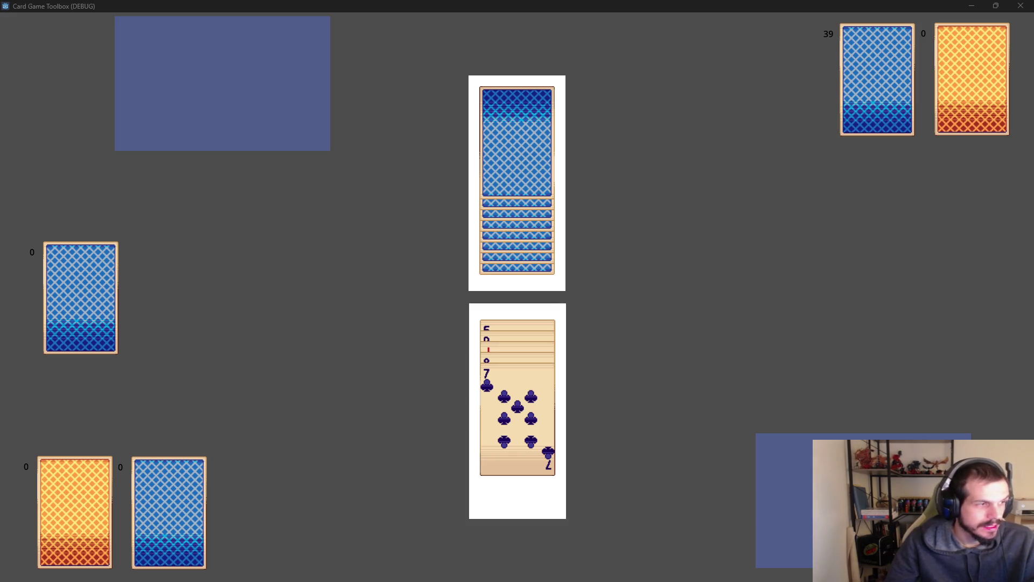
# - Stop and relaunch the card game several times to collect fresh compare-lanes state logs
pyautogui.hotkey('alt', 'F4')
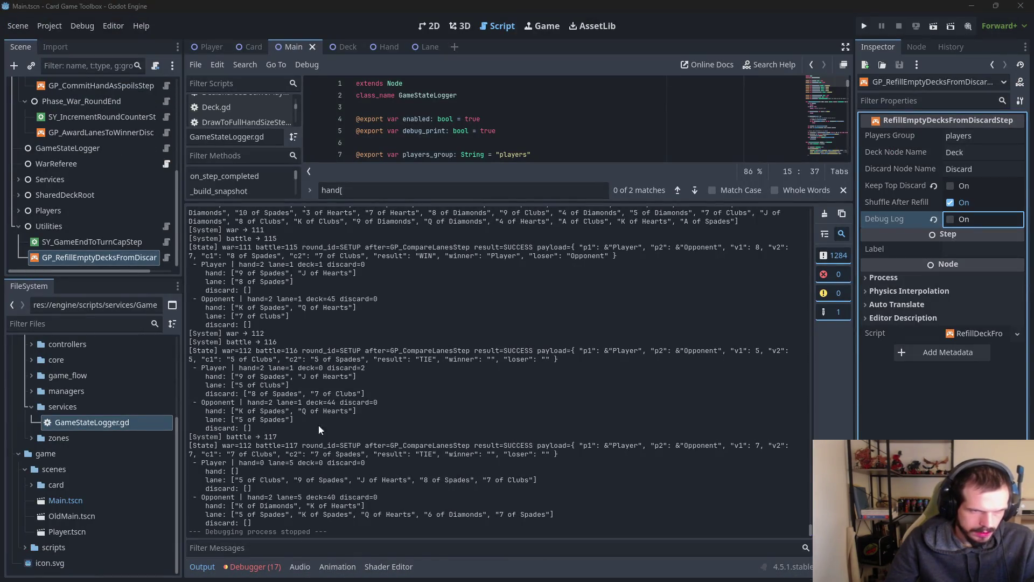
pyautogui.click(863, 27)
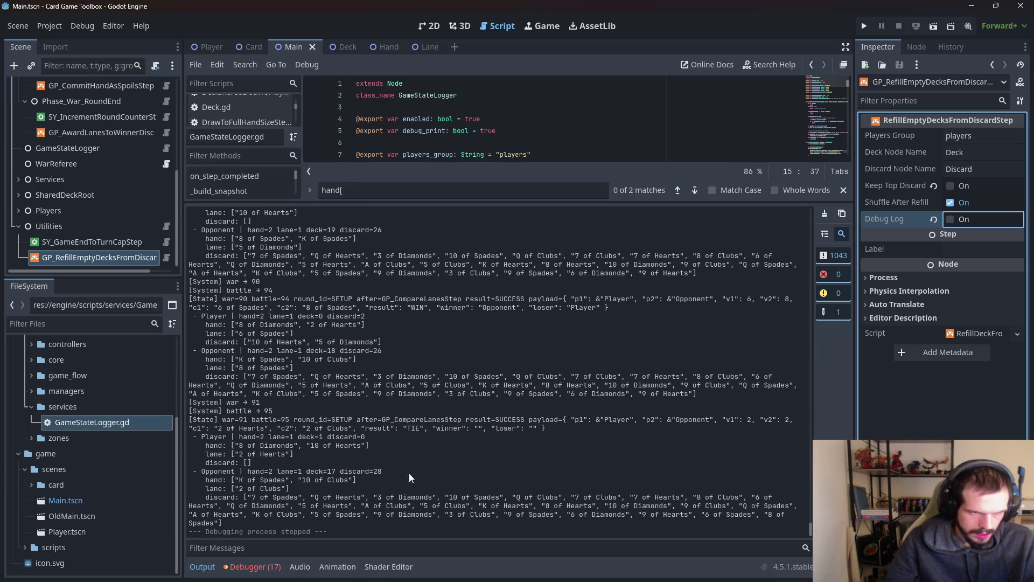
pyautogui.click(864, 25)
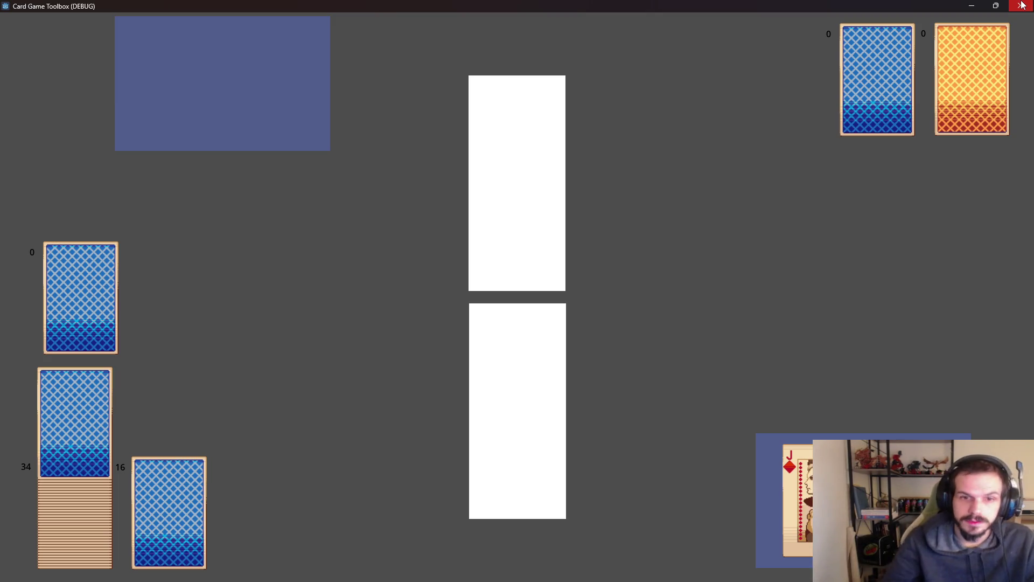
pyautogui.click(1029, 6)
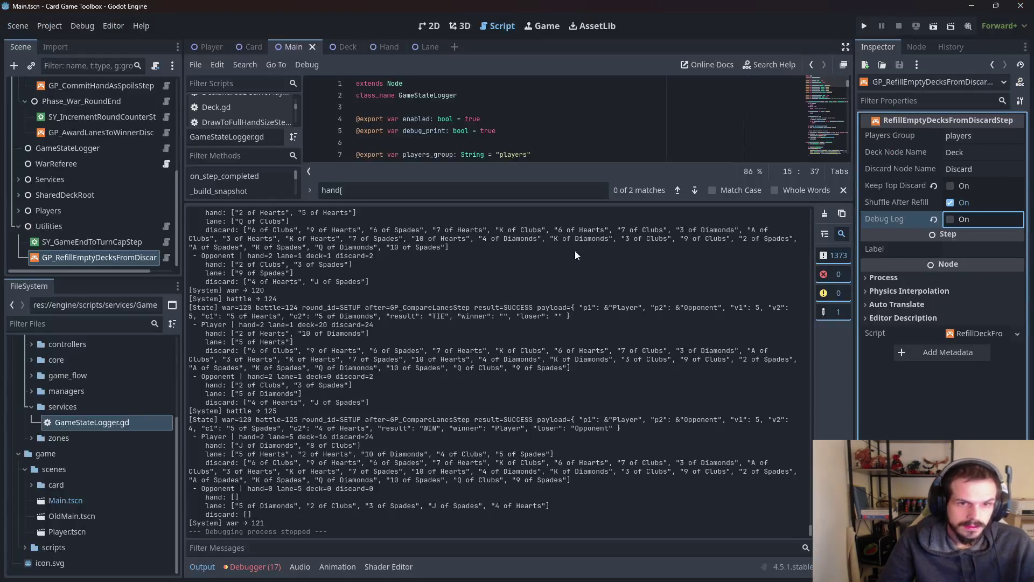
pyautogui.click(865, 26)
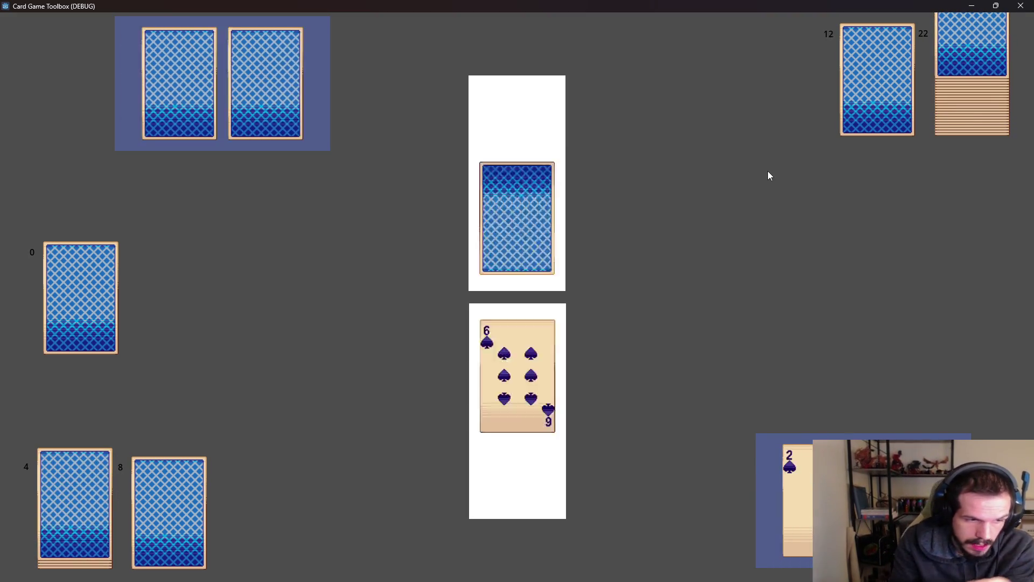
pyautogui.moveTo(571, 575)
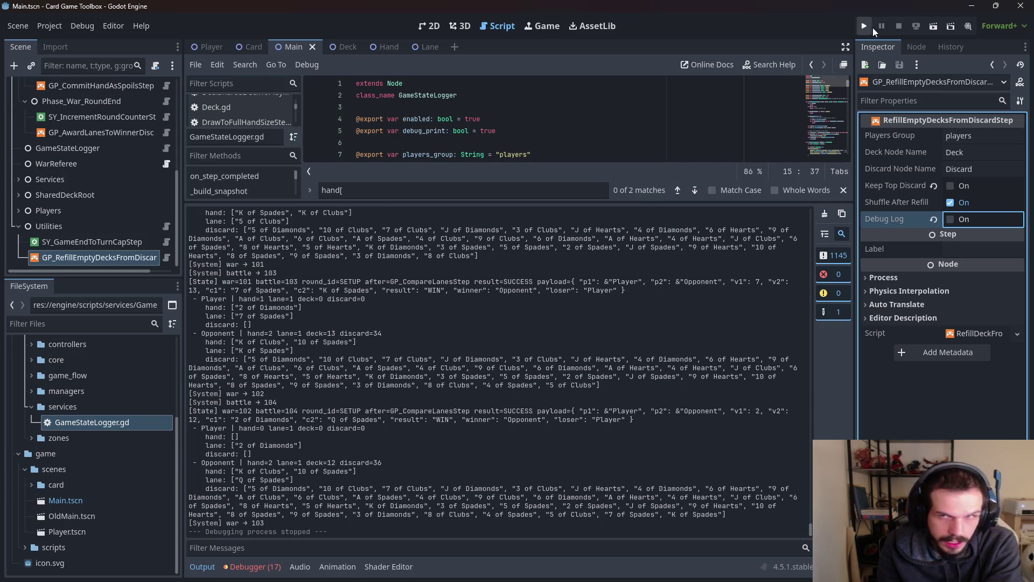
pyautogui.click(864, 26)
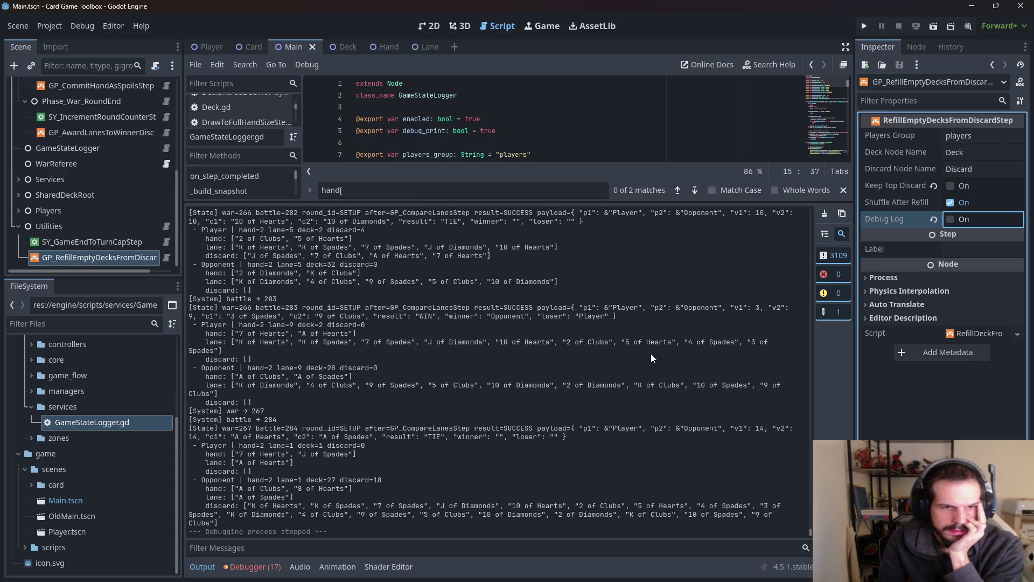
# - Rerun the card game a few times, then stop it and select all the Output log text
pyautogui.click(862, 27)
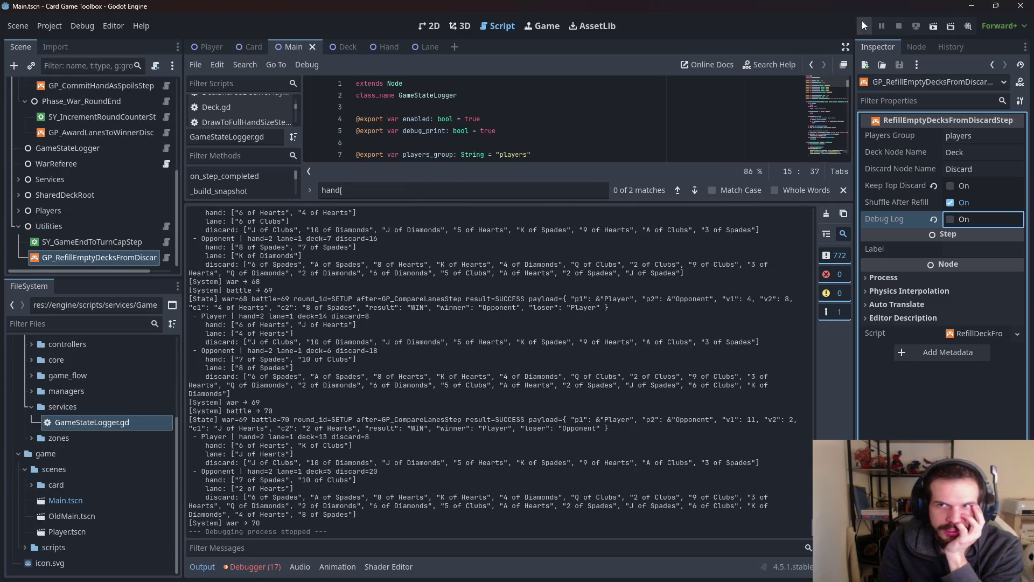
pyautogui.click(863, 23)
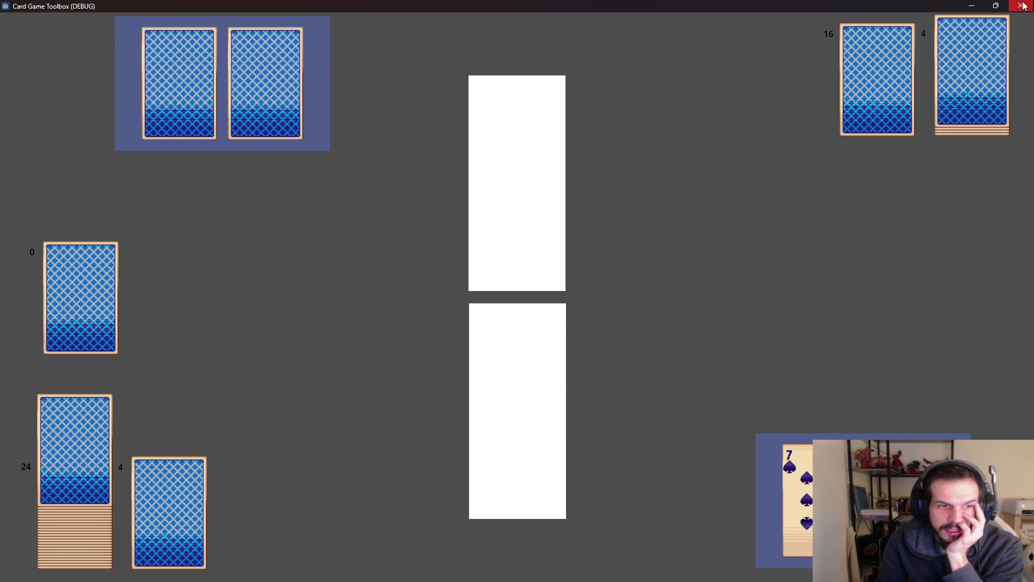
pyautogui.click(1025, 6)
pyautogui.click(865, 26)
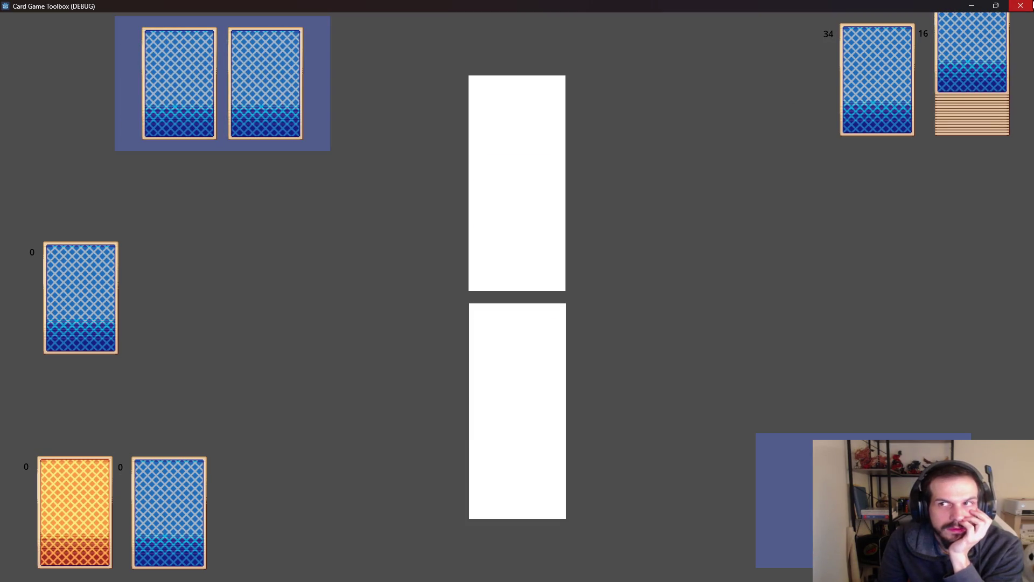
pyautogui.click(1022, 6)
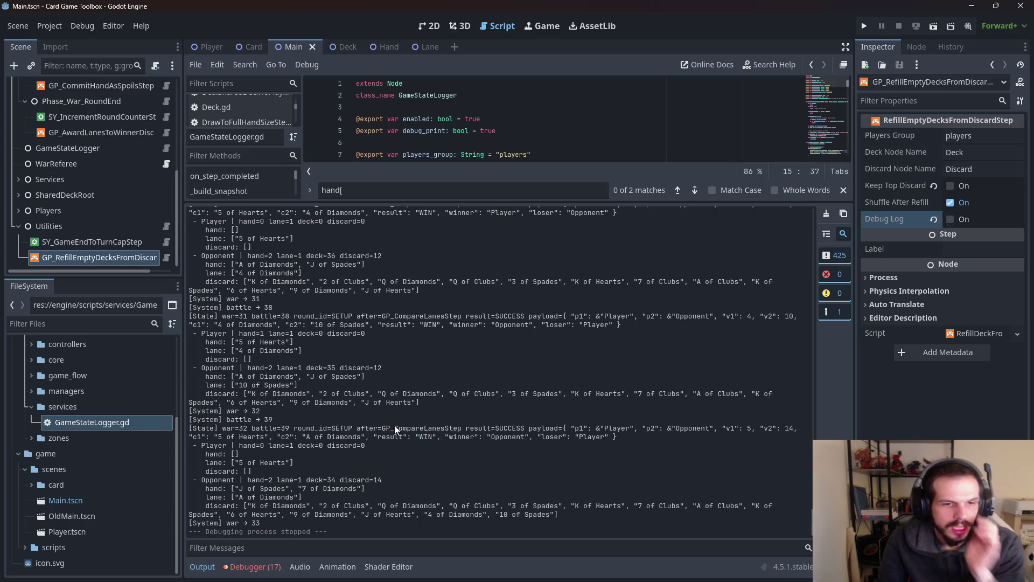
pyautogui.hotkey('ctrl', 'a')
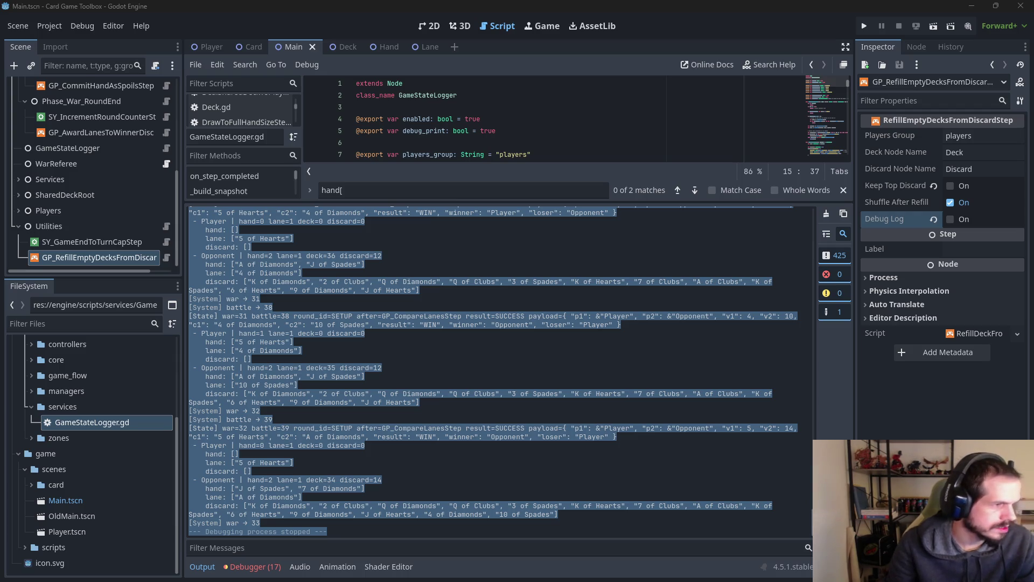
# - Relaunch the card game repeatedly, ending on a fresh deal with 23 cards per deck
pyautogui.click(455, 376)
pyautogui.click(866, 26)
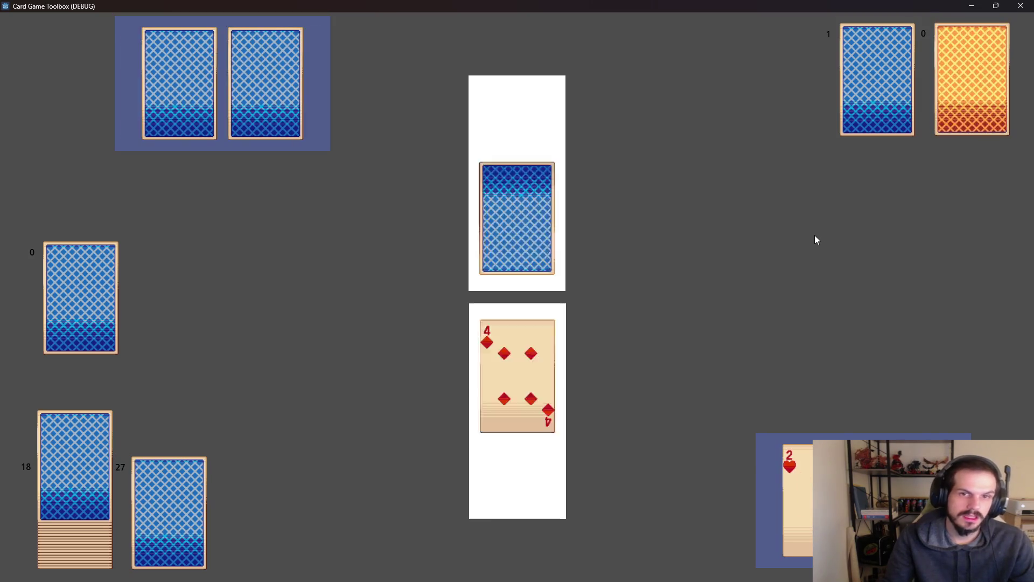
pyautogui.click(1026, 5)
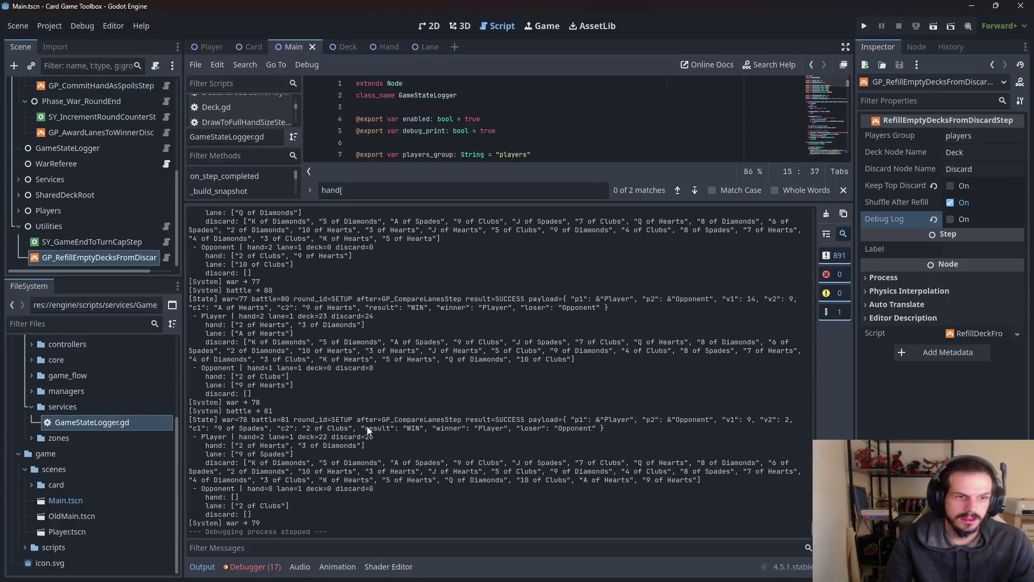
pyautogui.click(865, 28)
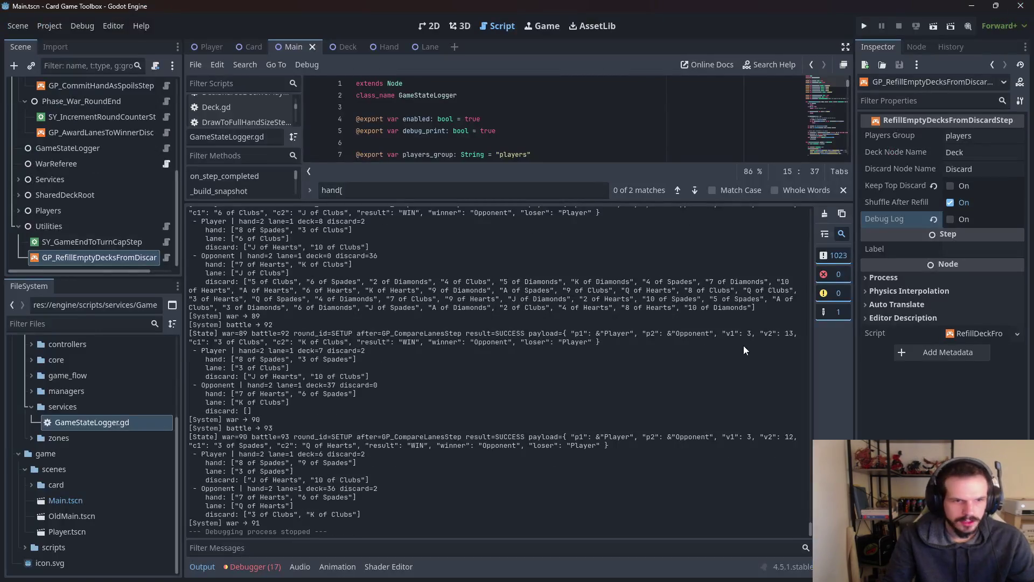
pyautogui.click(864, 26)
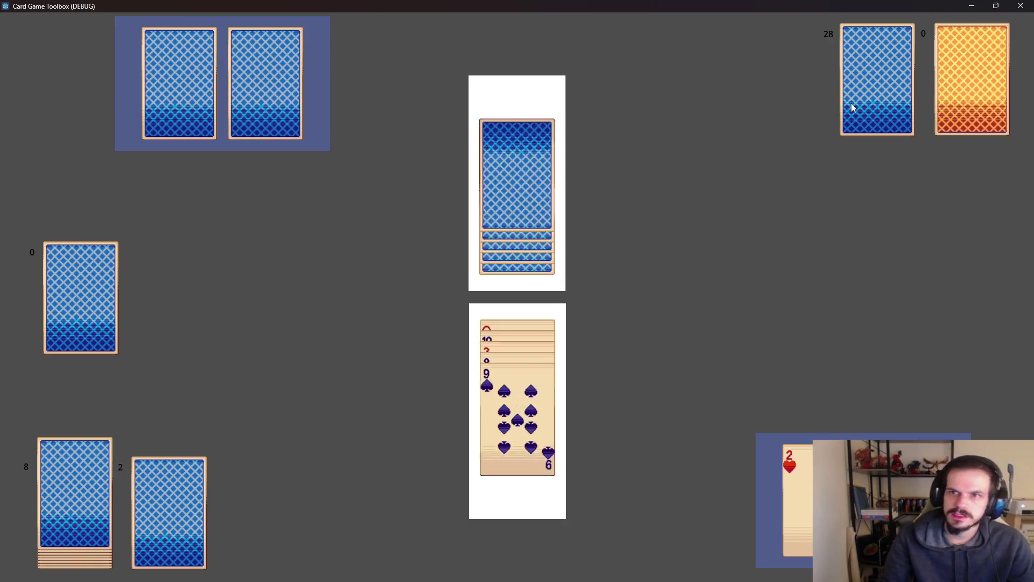
pyautogui.click(1022, 6)
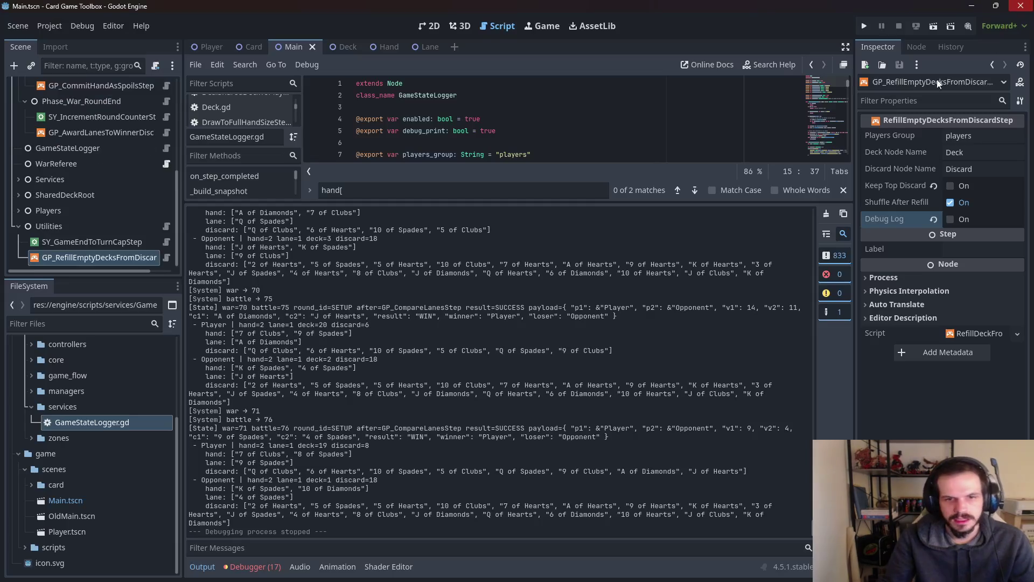
pyautogui.click(865, 25)
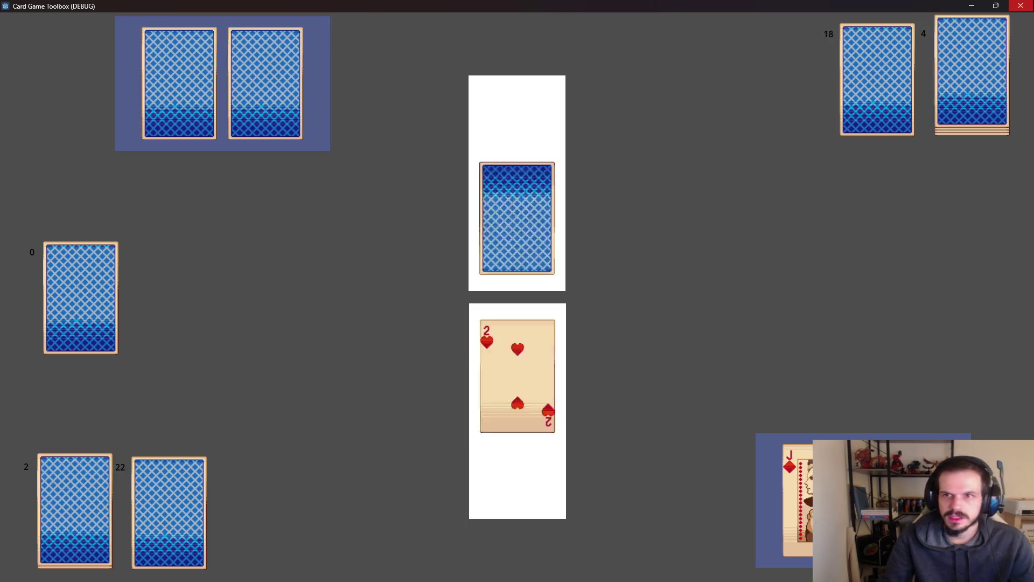
pyautogui.click(1021, 6)
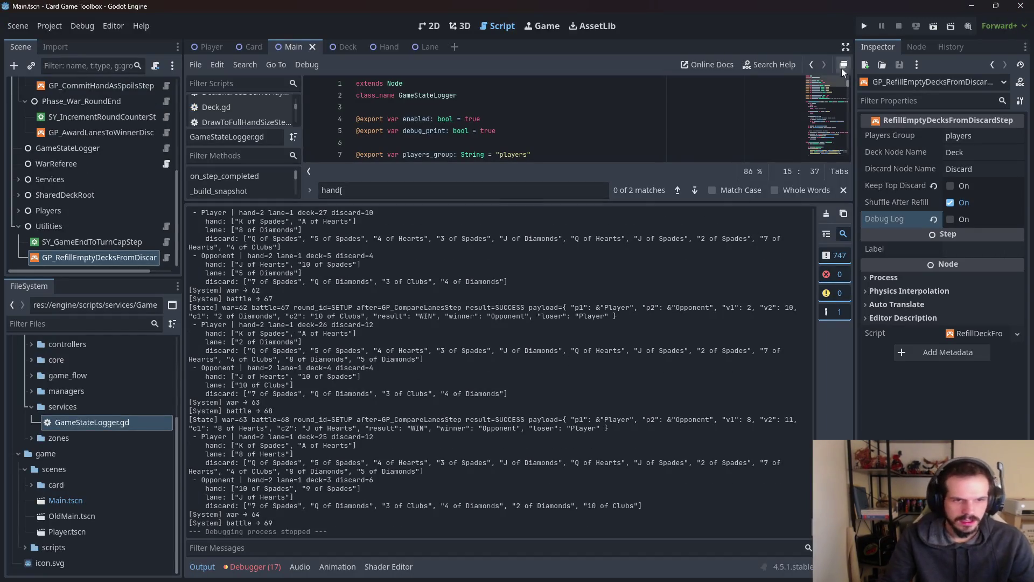
pyautogui.click(861, 30)
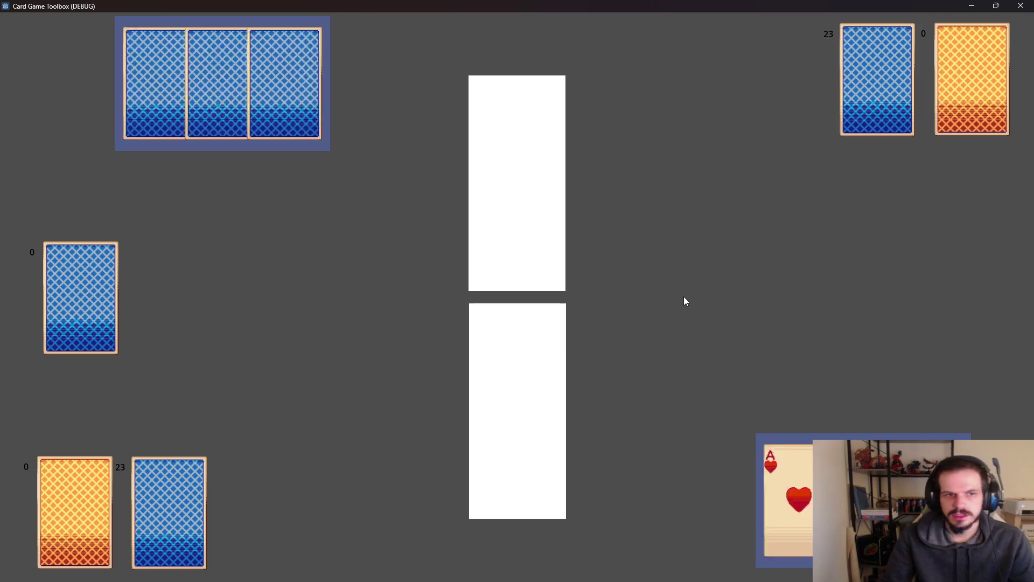